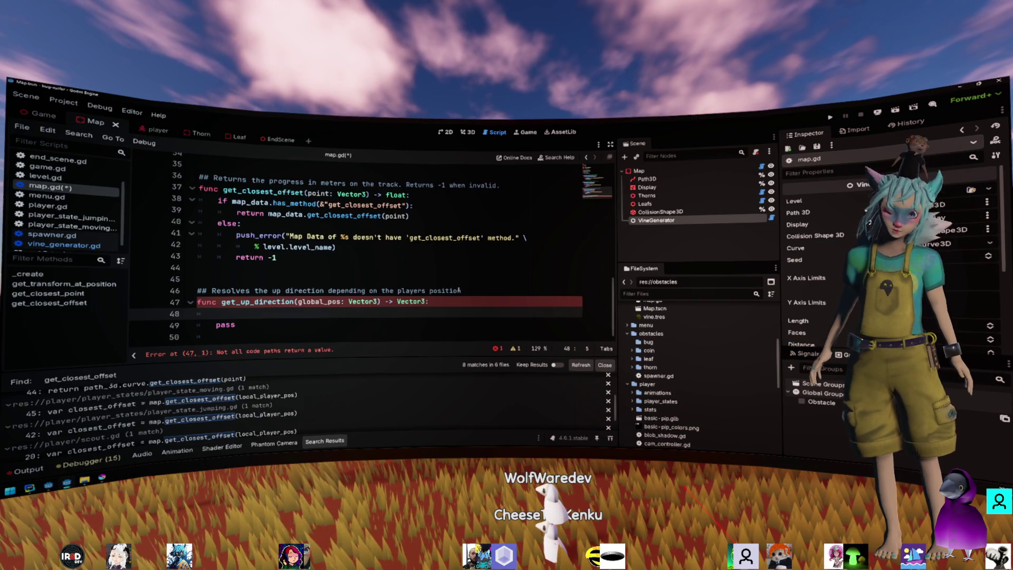
Replace pass with 'return Vector3.ZERO' and add the comment '## The segment needs to know the logic' above it
double_click(226, 324)
type("return ")
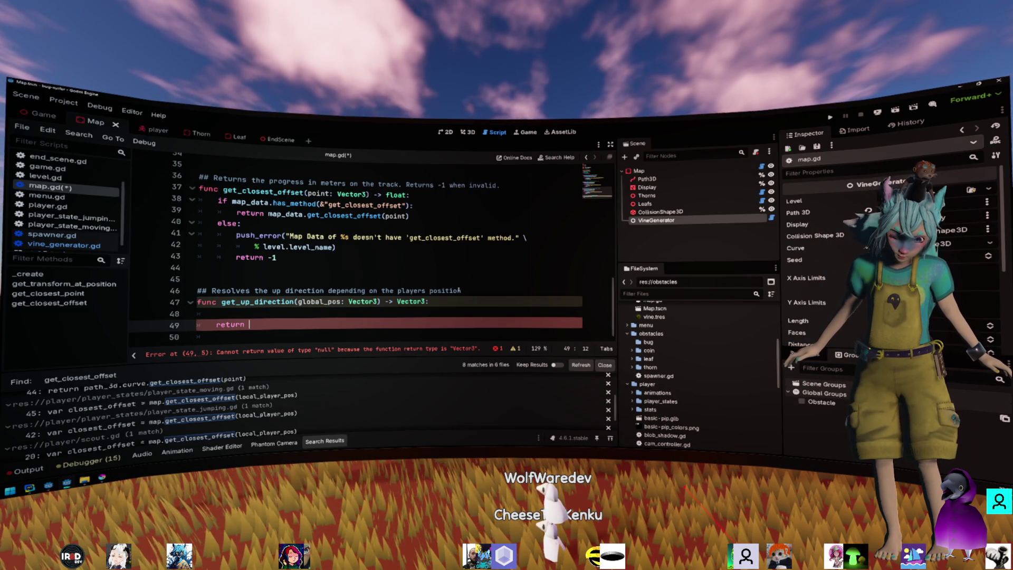
type("Vector3.")
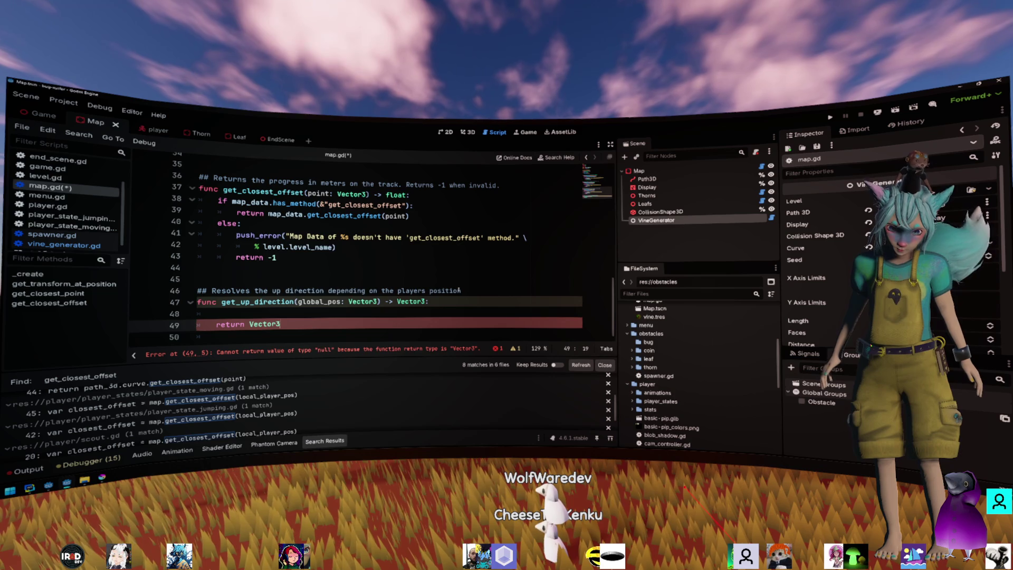
type("ZERO")
key("Up")
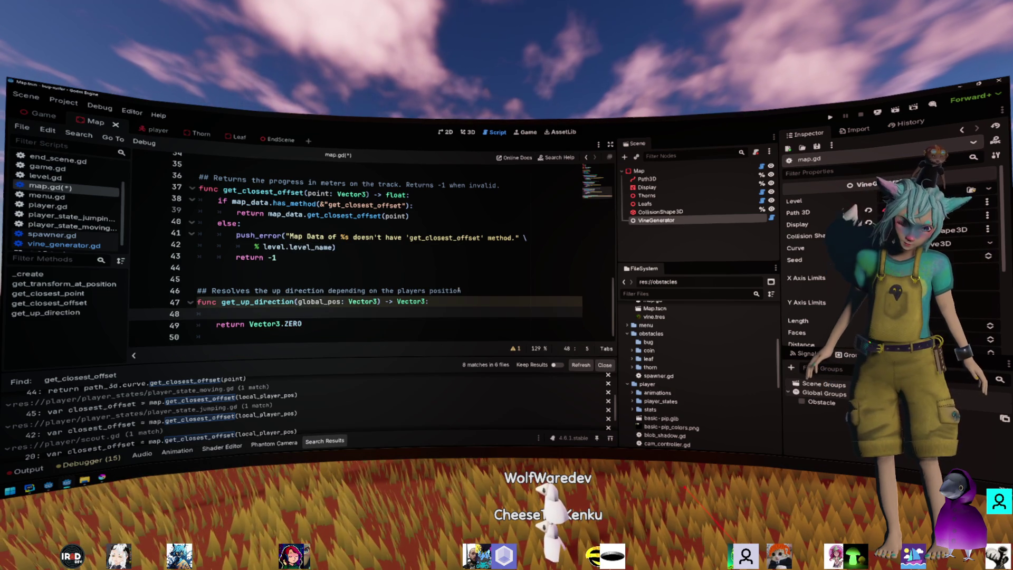
type("## The segment n")
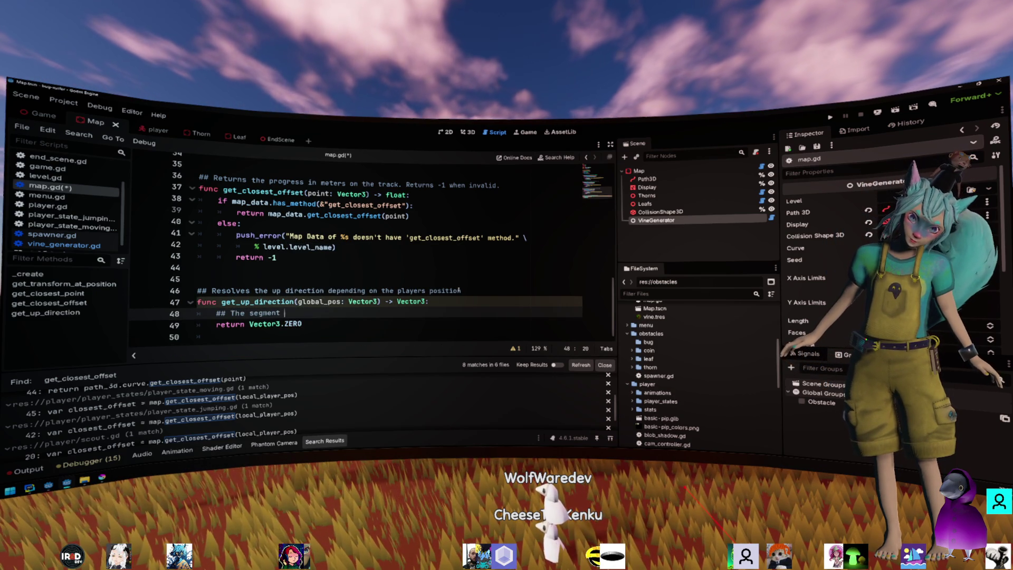
type("eeds to know the logic")
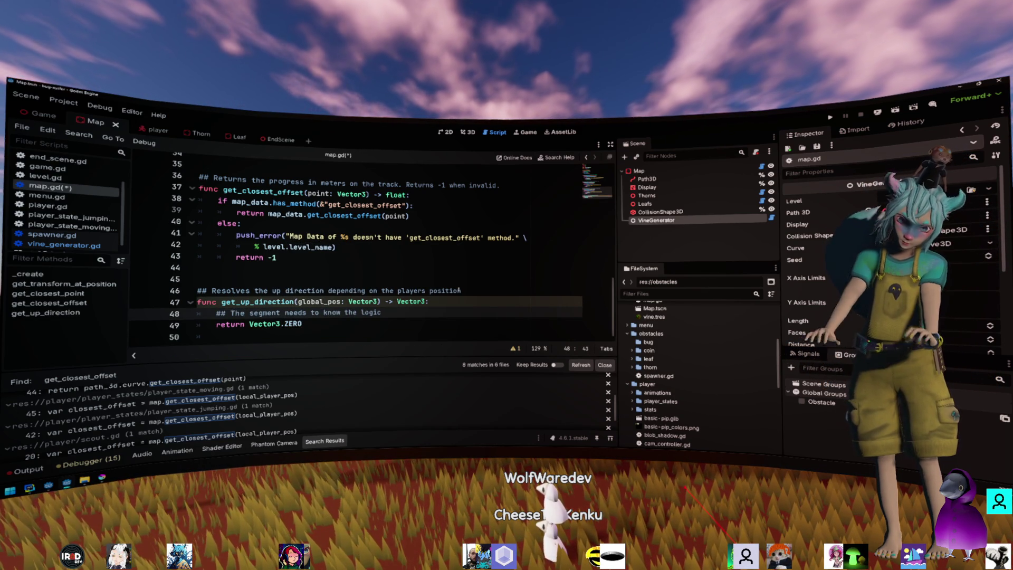
scroll(459, 291, "up", 2)
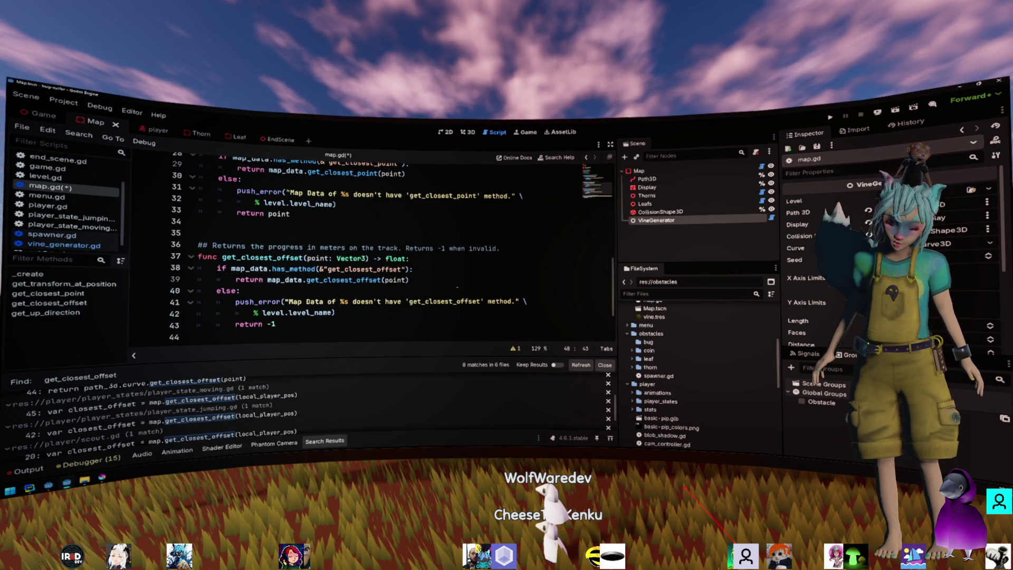
Delete the empty line 9 below the map_data export at the top of map.gd
scroll(457, 287, "up", 2)
scroll(457, 288, "up", 3)
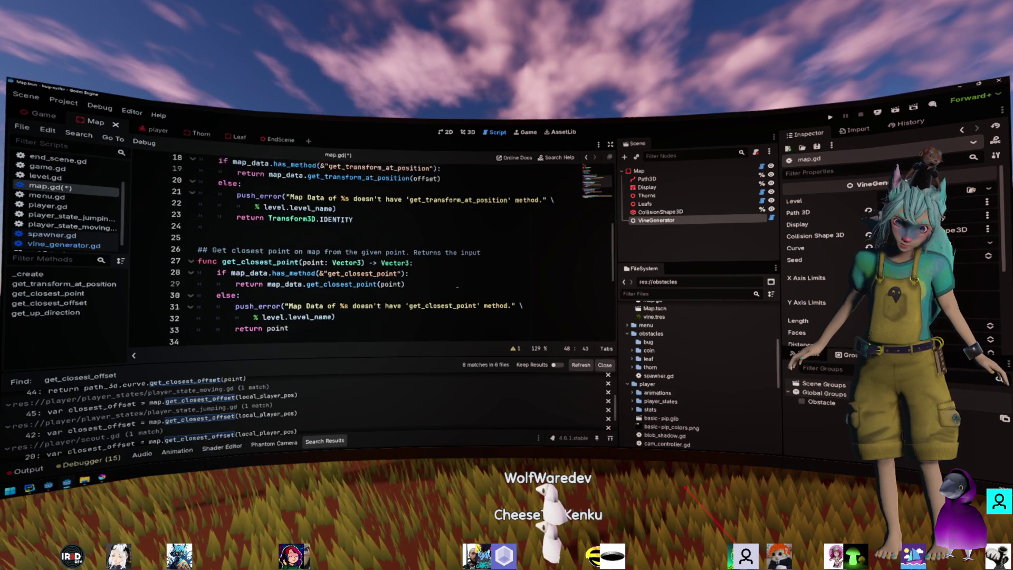
scroll(457, 287, "up", 1)
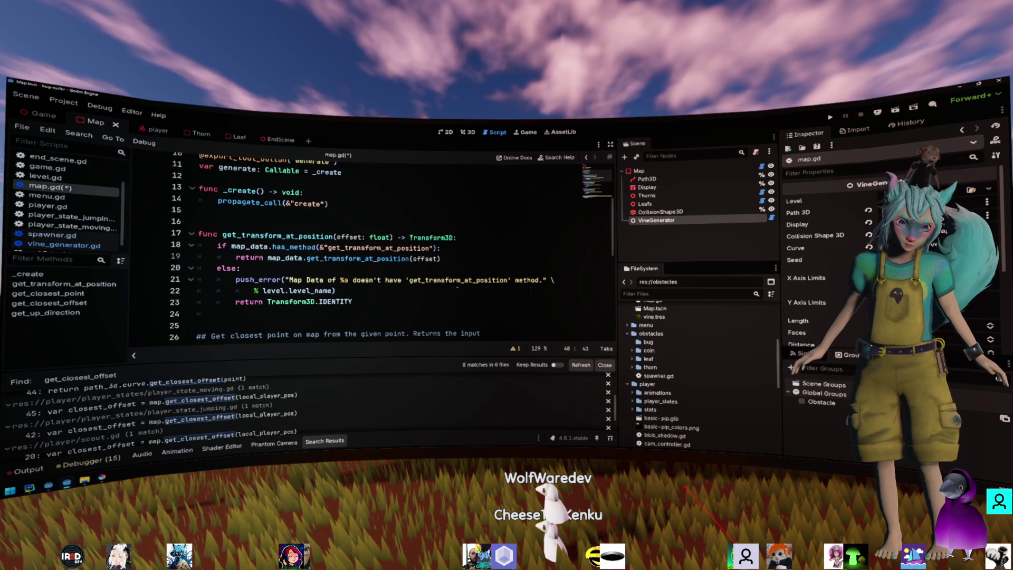
scroll(457, 288, "up", 3)
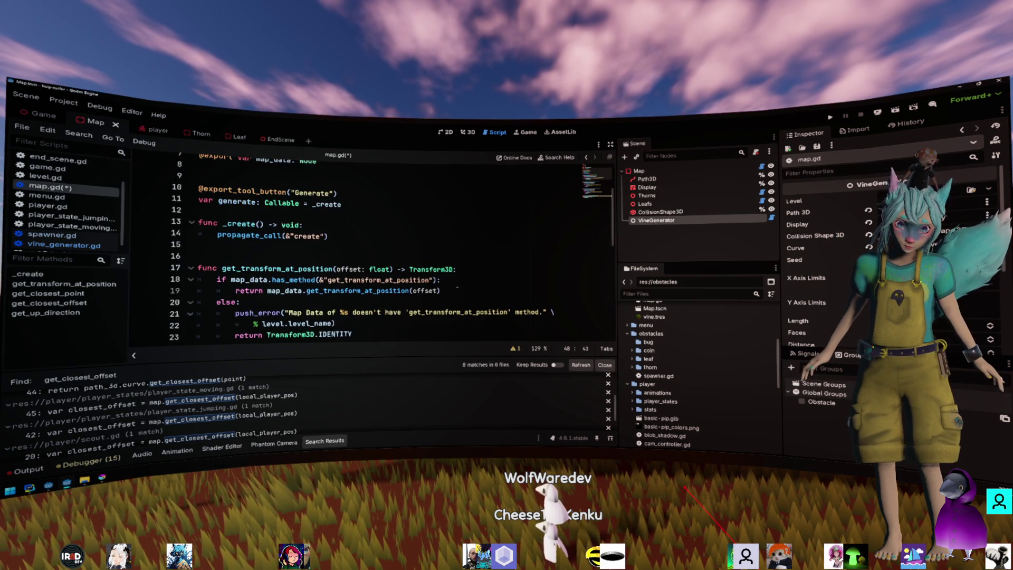
left_click(370, 242)
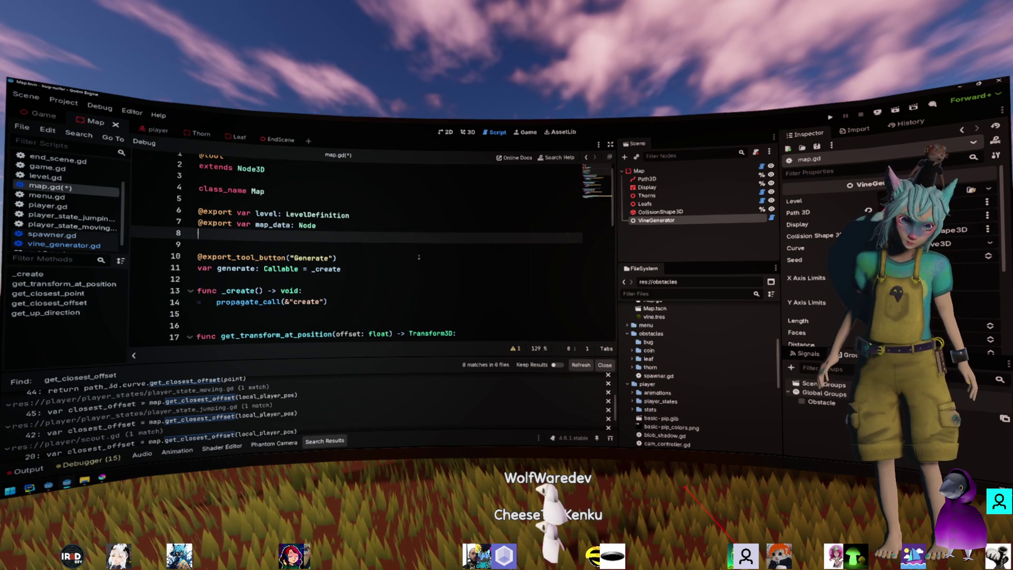
key("BackSpace")
Scroll back down map.gd to review the get_up_direction stub returning Vector3.ZERO
scroll(419, 257, "down", 1)
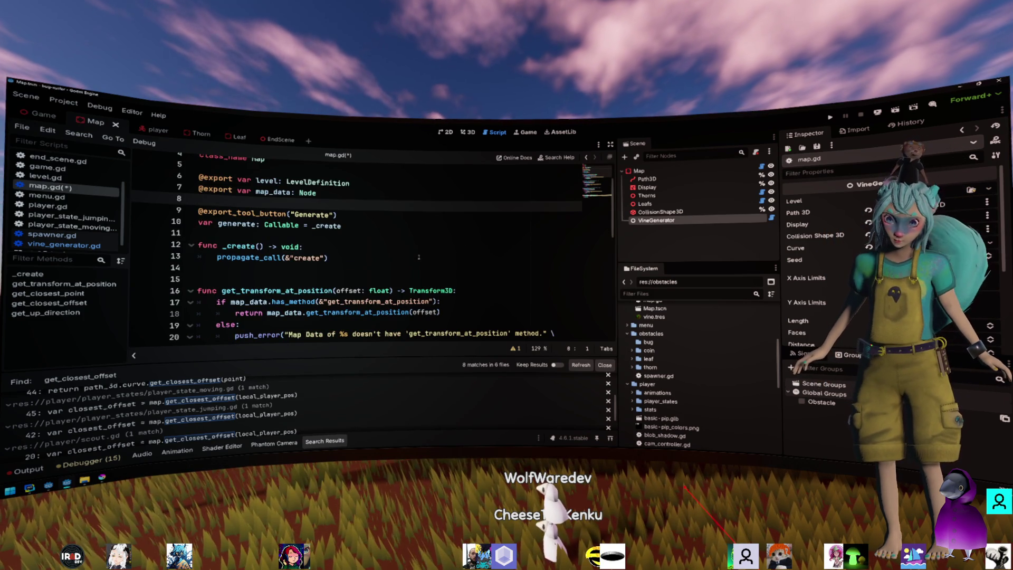
scroll(427, 254, "down", 1)
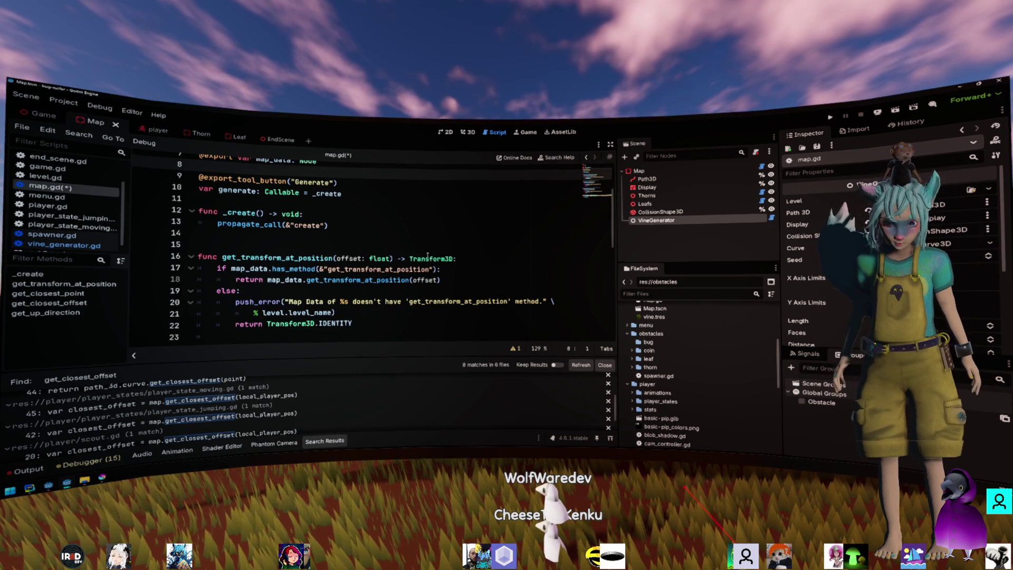
scroll(428, 254, "down", 2)
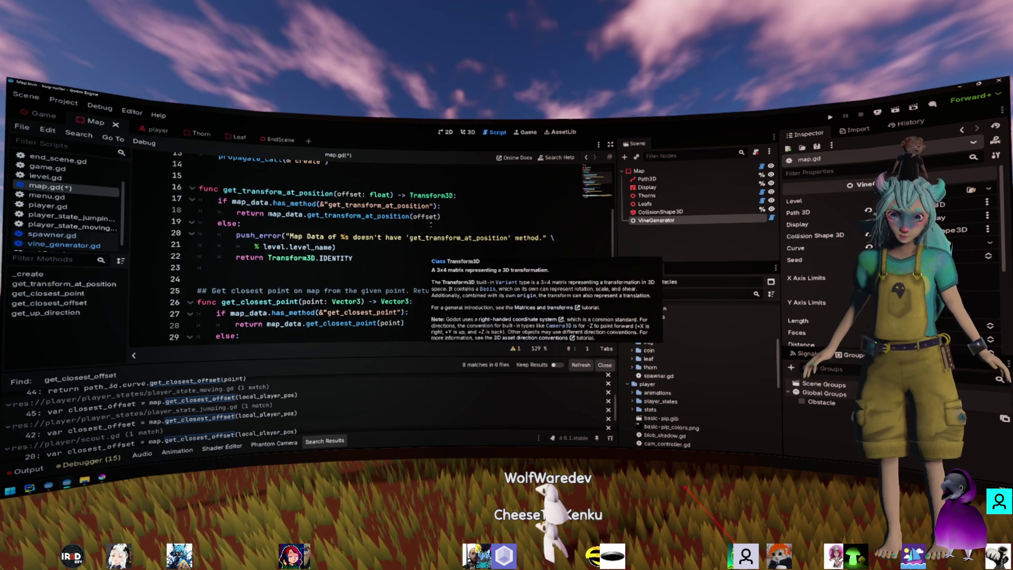
scroll(430, 225, "down", 2)
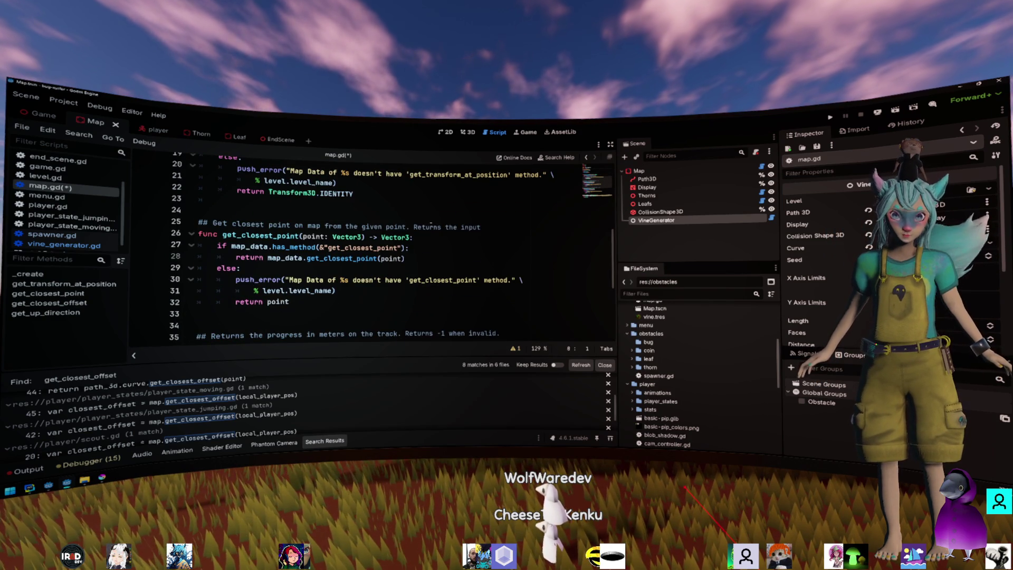
scroll(431, 224, "up", 4)
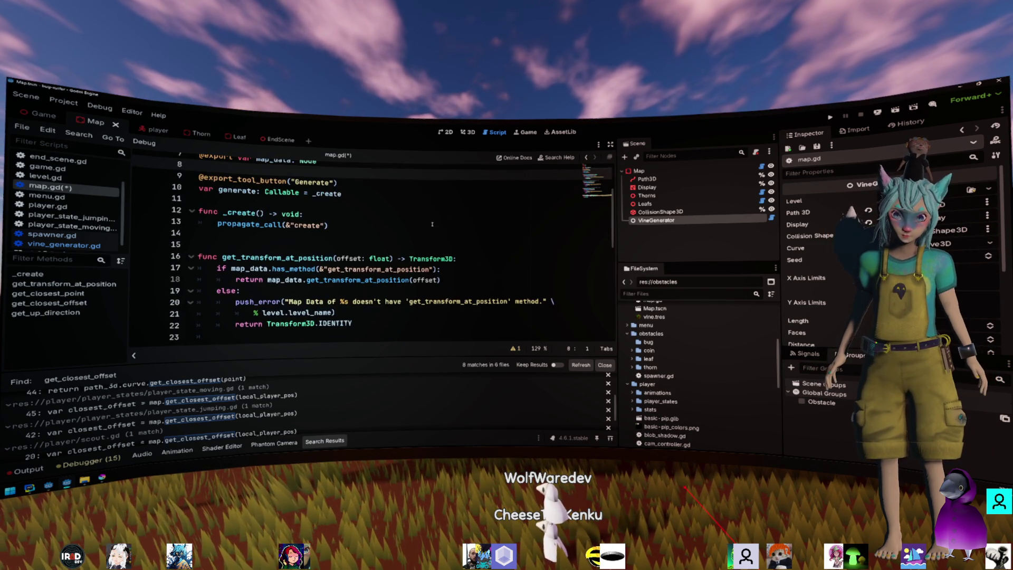
scroll(432, 225, "up", 2)
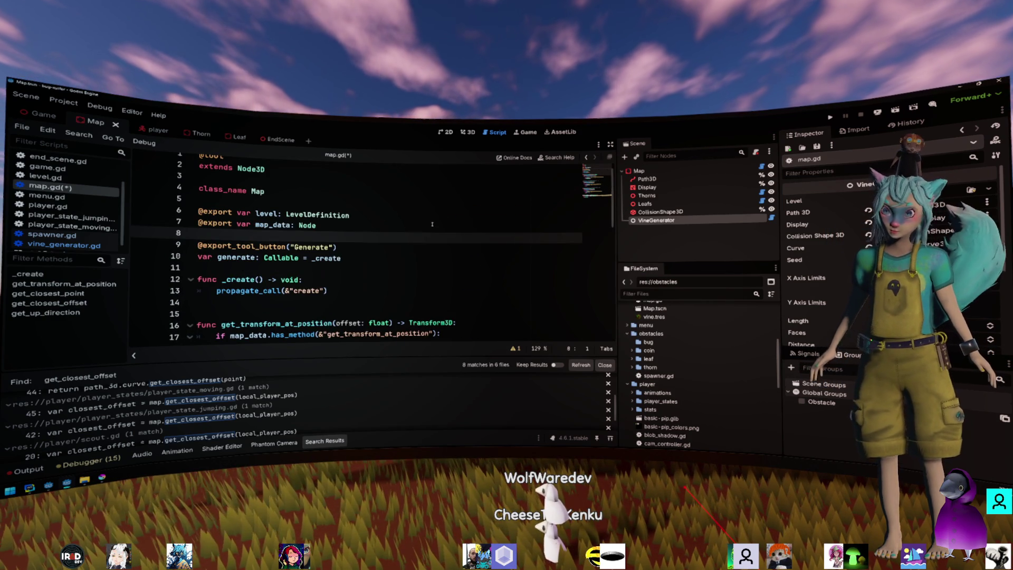
scroll(433, 225, "down", 1)
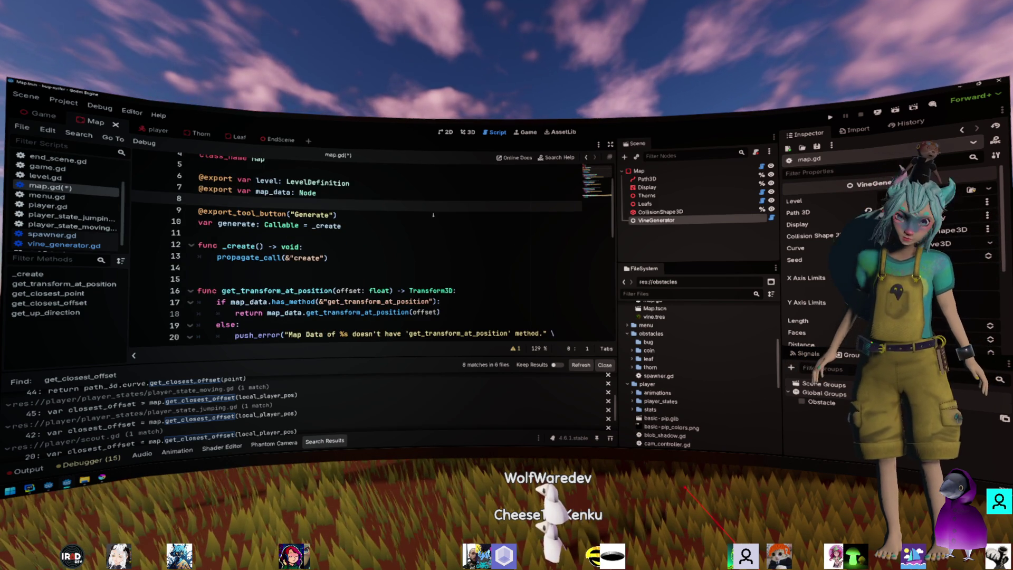
scroll(433, 215, "down", 7)
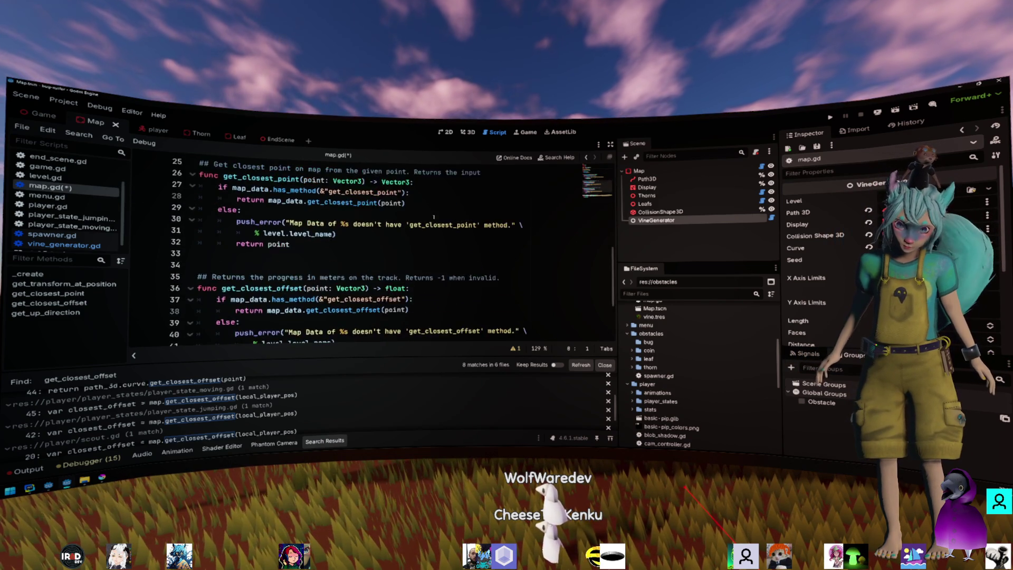
scroll(433, 217, "down", 3)
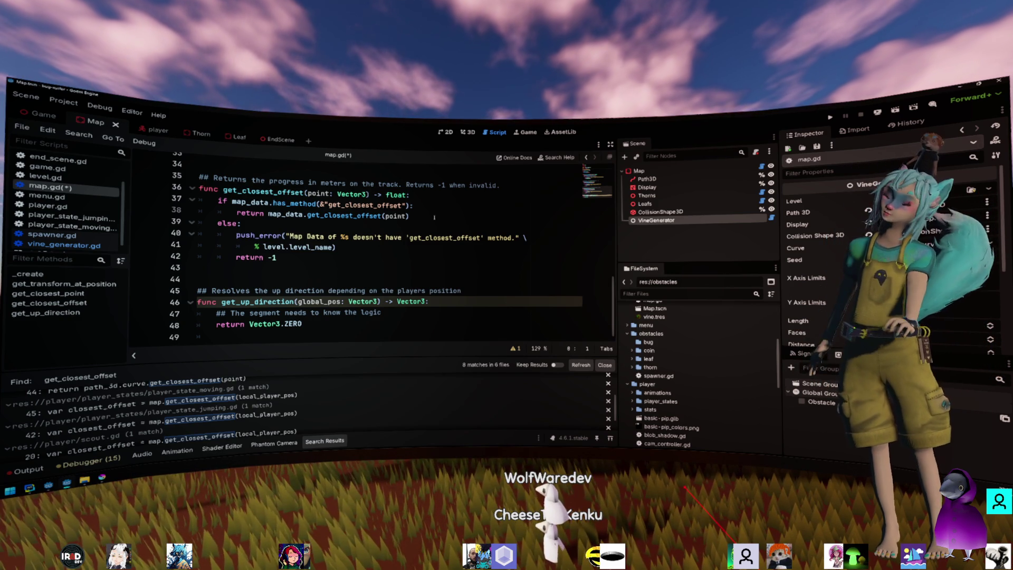
left_click(529, 238)
Save map.gd with Ctrl+S
key("ctrl+s")
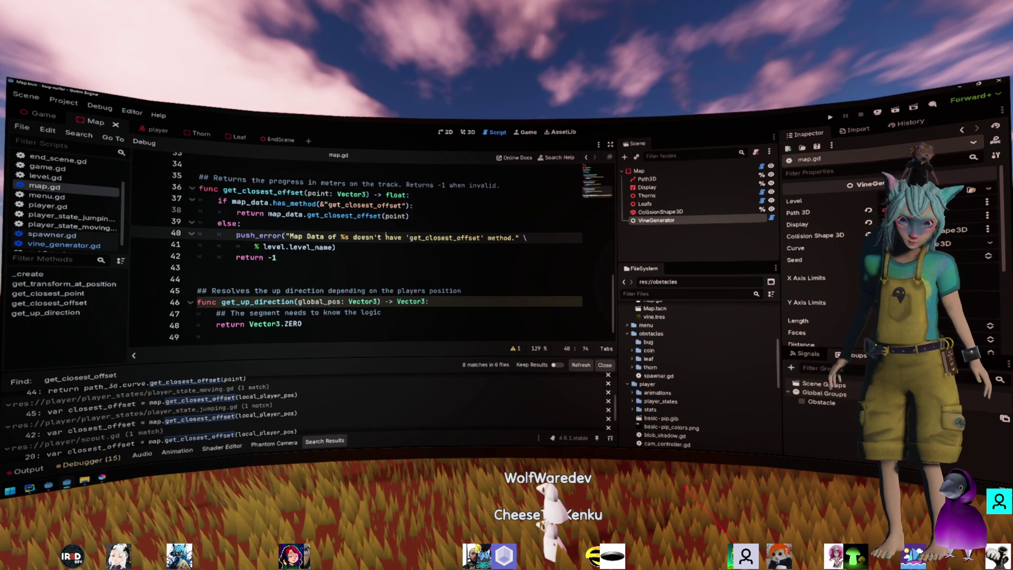
scroll(396, 238, "down", 1)
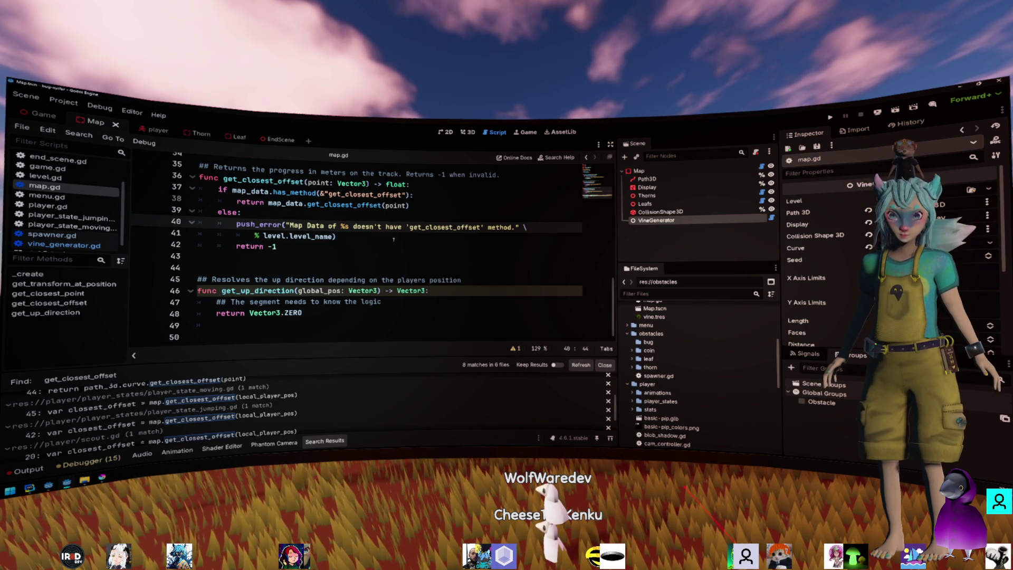
scroll(393, 239, "up", 10)
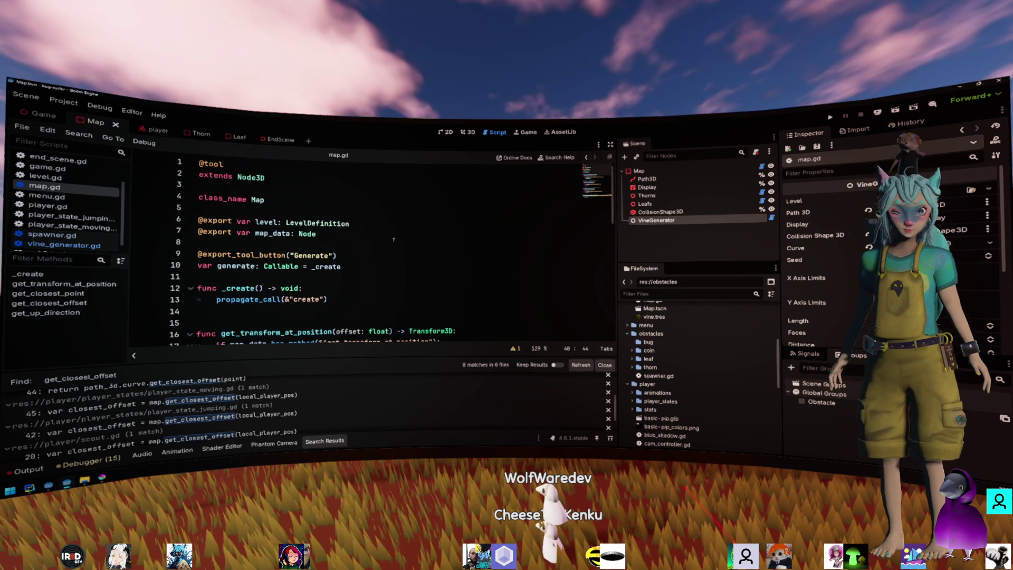
scroll(393, 239, "down", 3)
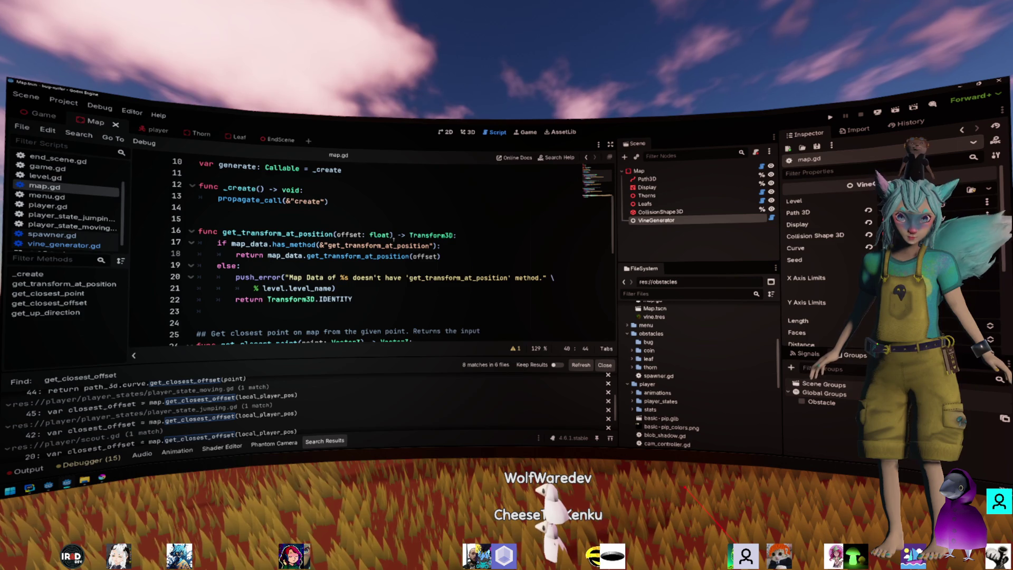
scroll(393, 239, "down", 4)
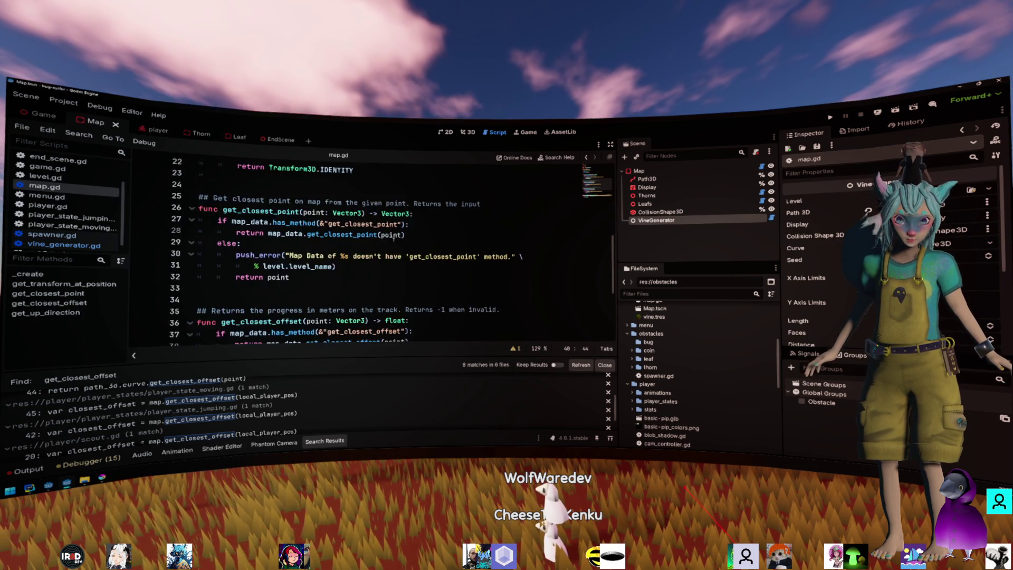
scroll(393, 239, "down", 4)
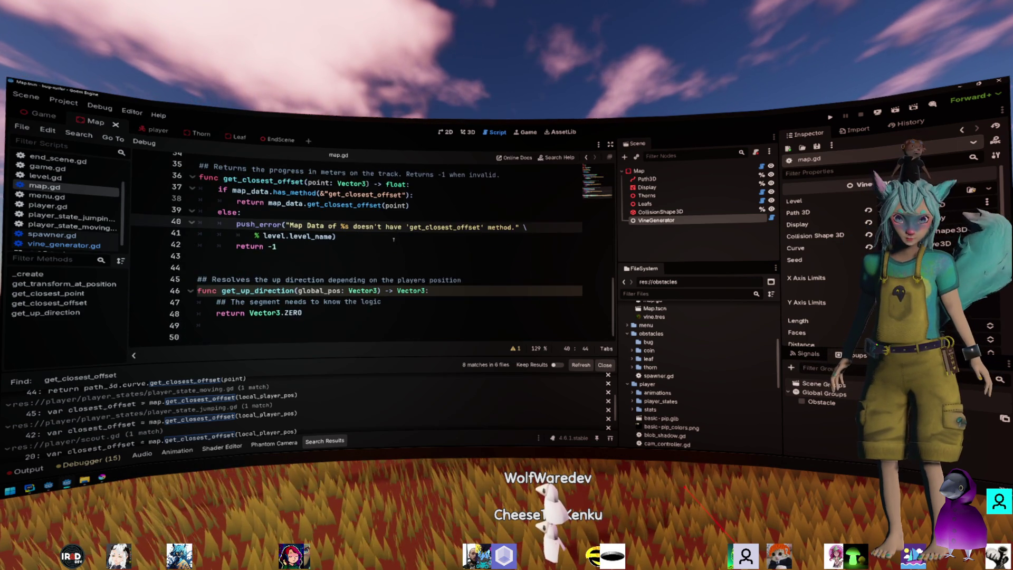
scroll(393, 239, "up", 5)
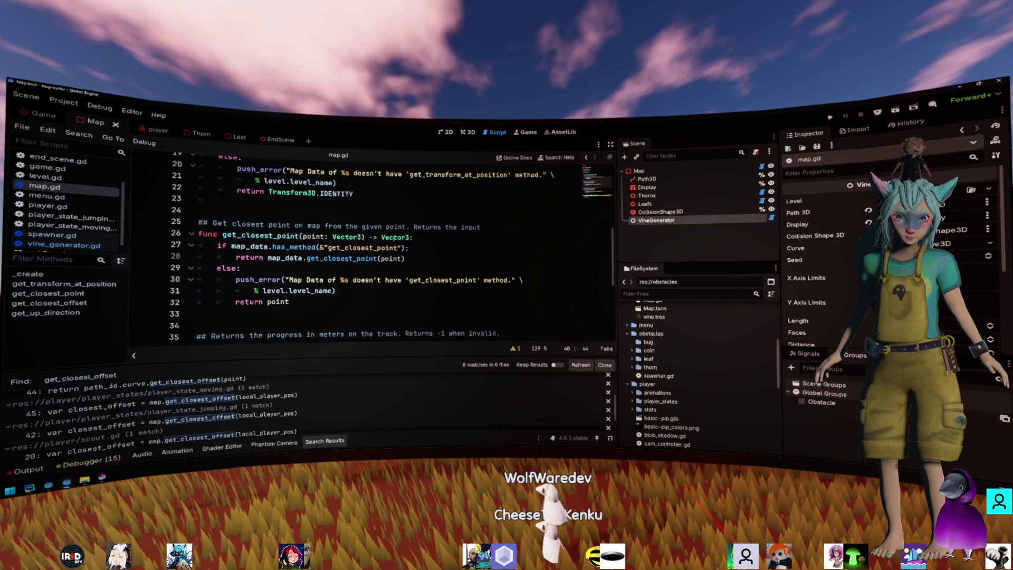
scroll(393, 239, "up", 6)
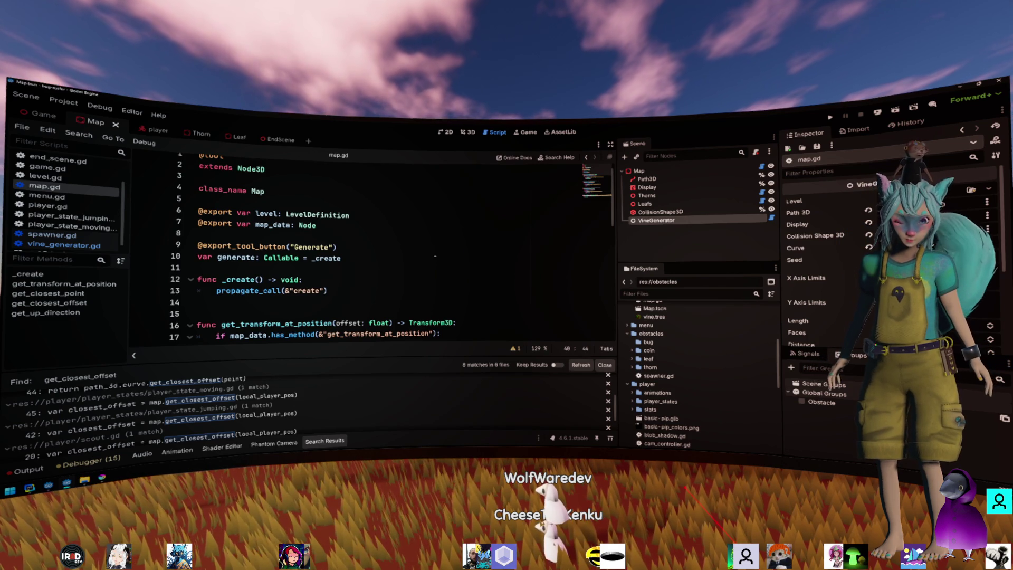
left_click(459, 261)
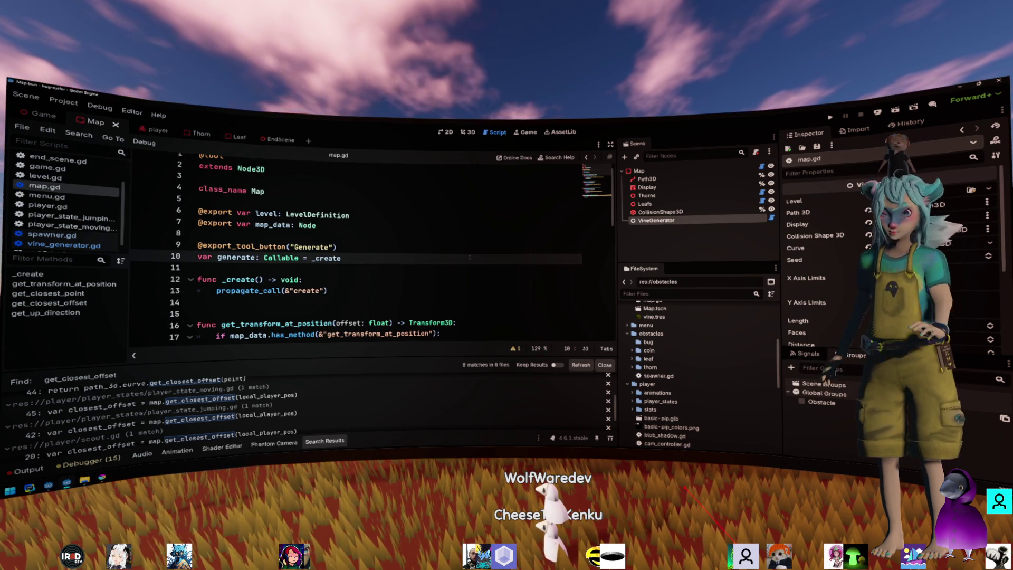
Open vine_generator.gd from VineGenerator's script icon, browse its level, path_3d, display and curve exports, then deselect the node
left_click(772, 219)
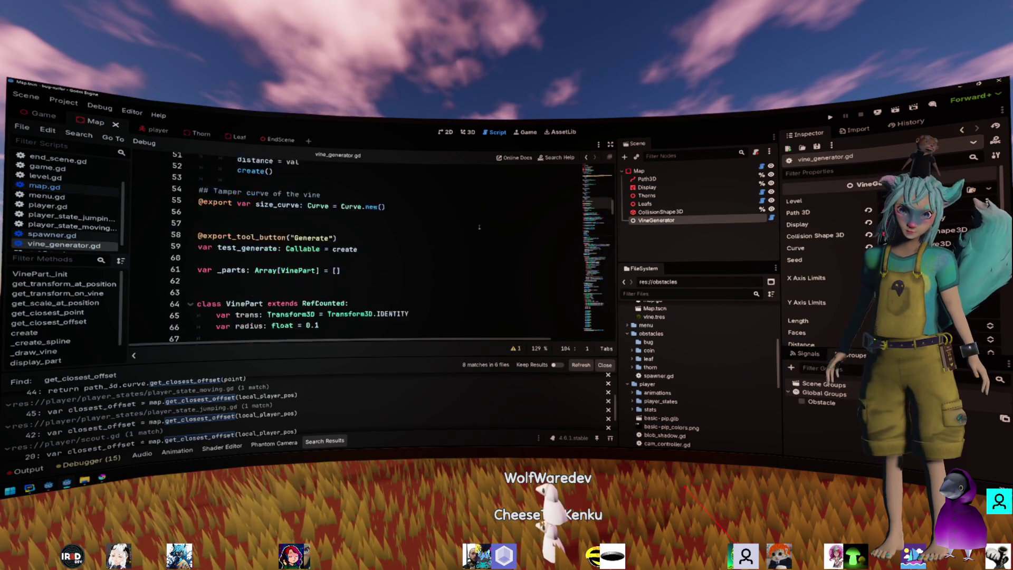
scroll(479, 226, "up", 15)
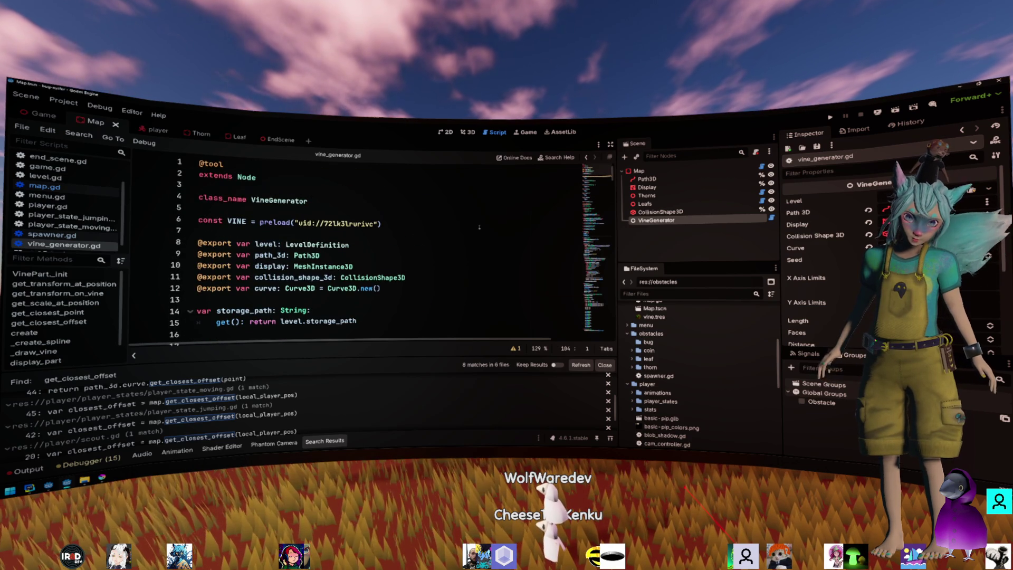
scroll(479, 226, "down", 6)
scroll(479, 227, "up", 4)
scroll(479, 227, "down", 20)
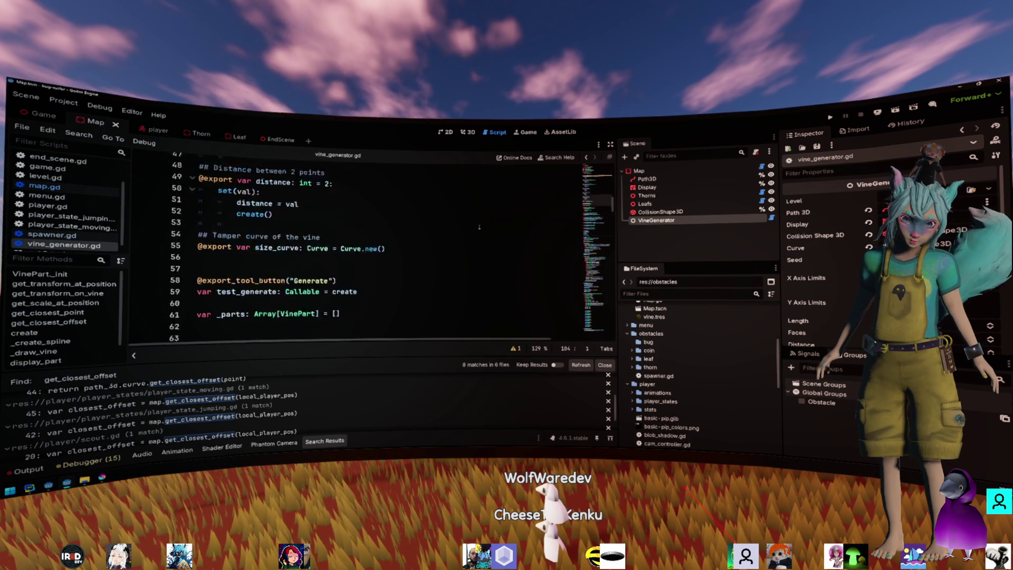
scroll(480, 228, "down", 20)
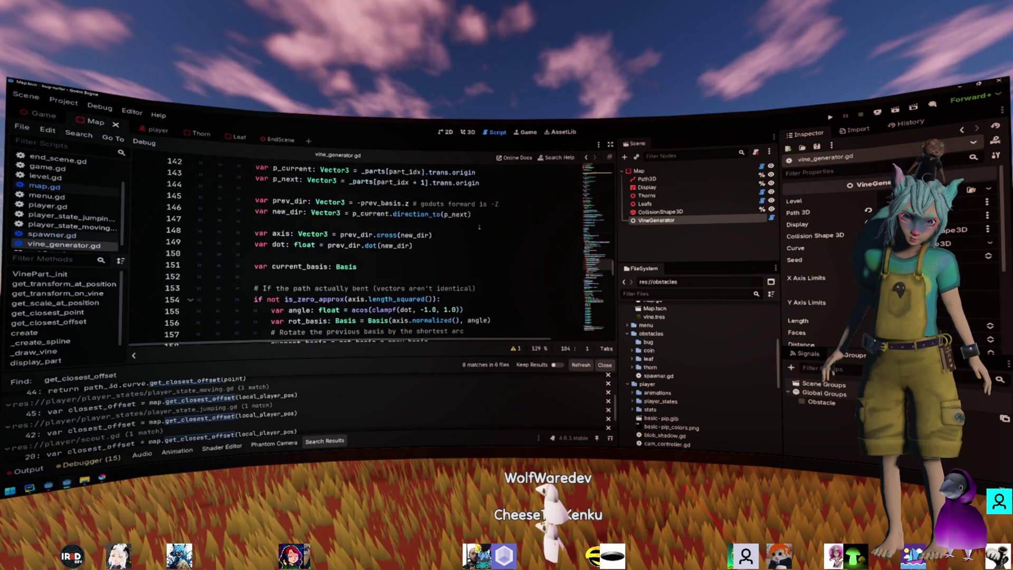
scroll(479, 228, "down", 6)
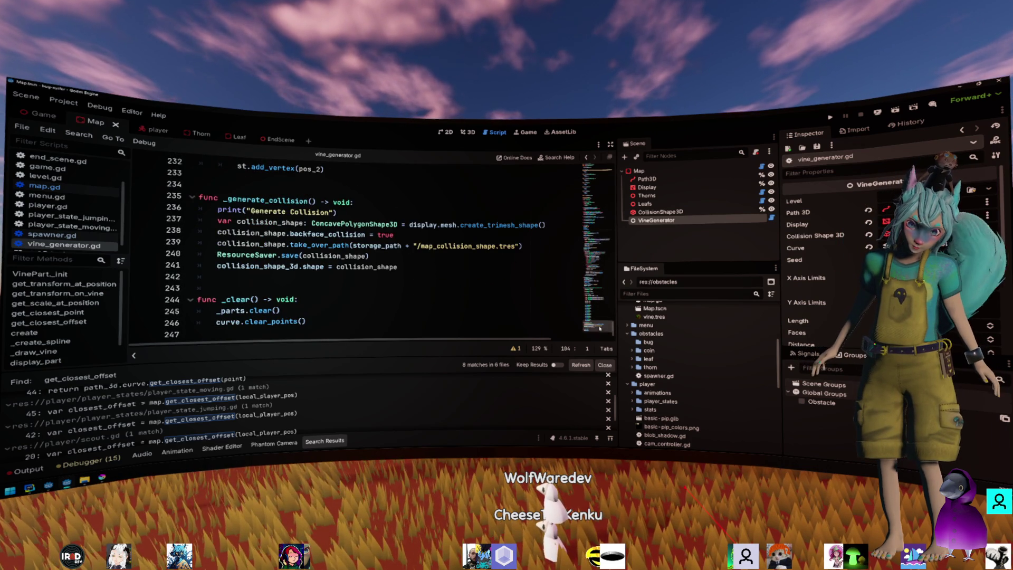
scroll(506, 264, "up", 20)
scroll(458, 237, "up", 3)
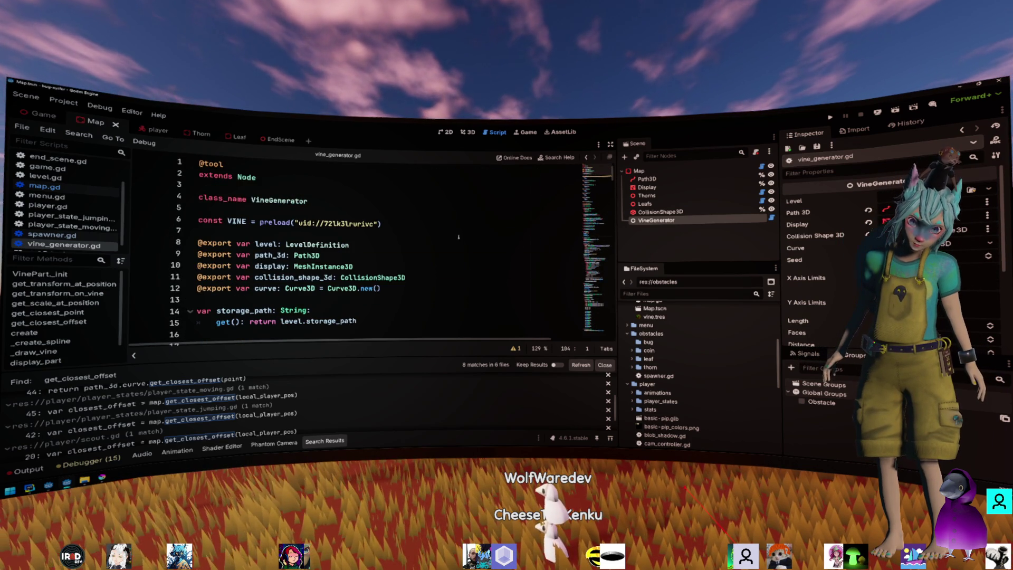
left_click(458, 236)
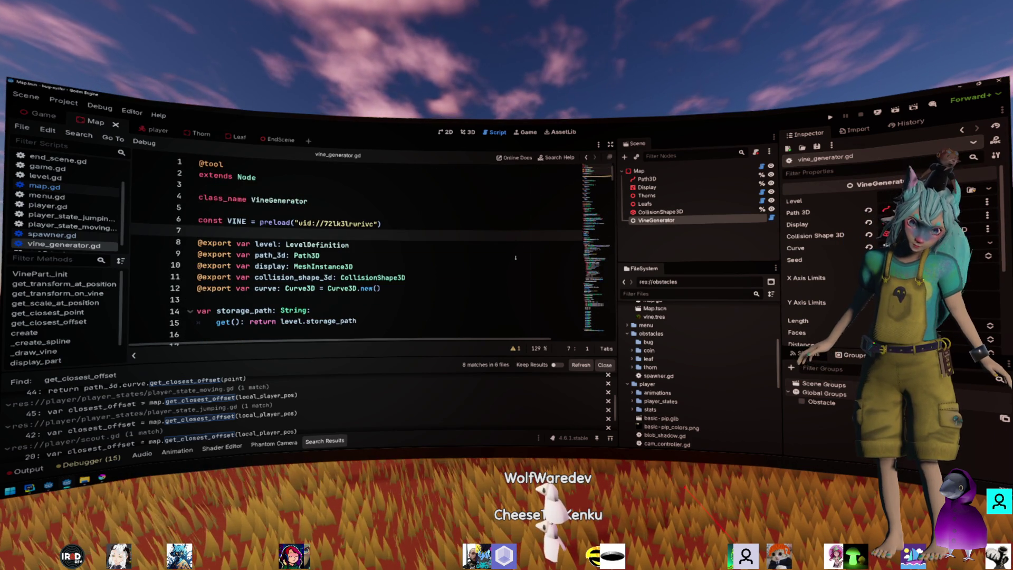
left_click(644, 242)
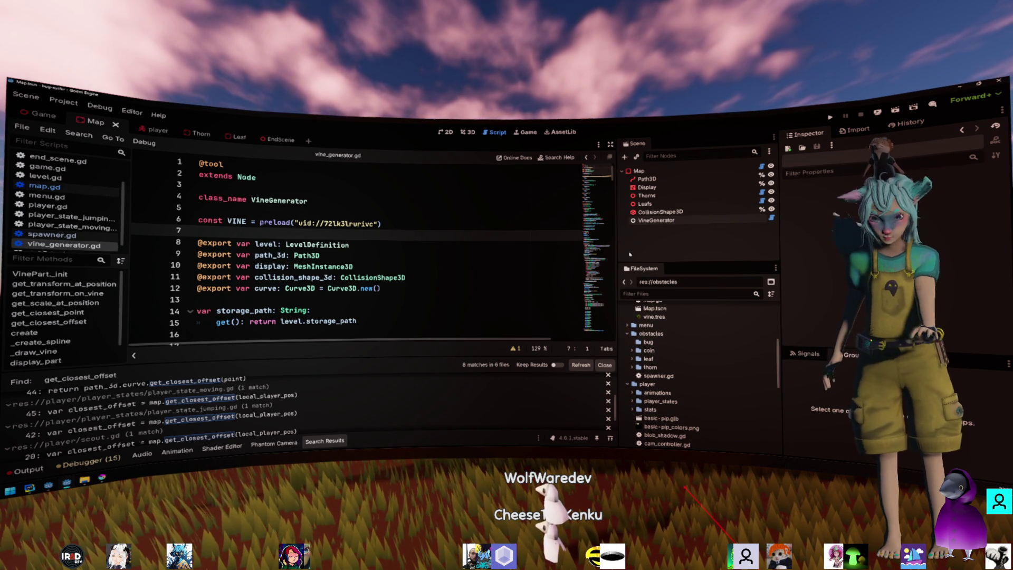
Collapse the bottom Search Results panel to enlarge the vine_generator.gd code area
left_click(446, 307)
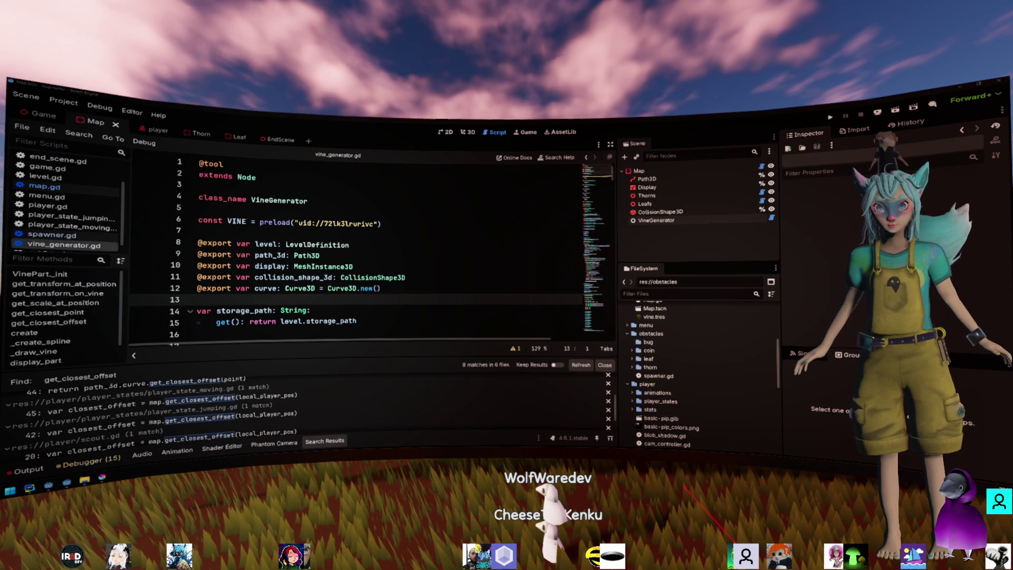
left_click(372, 290)
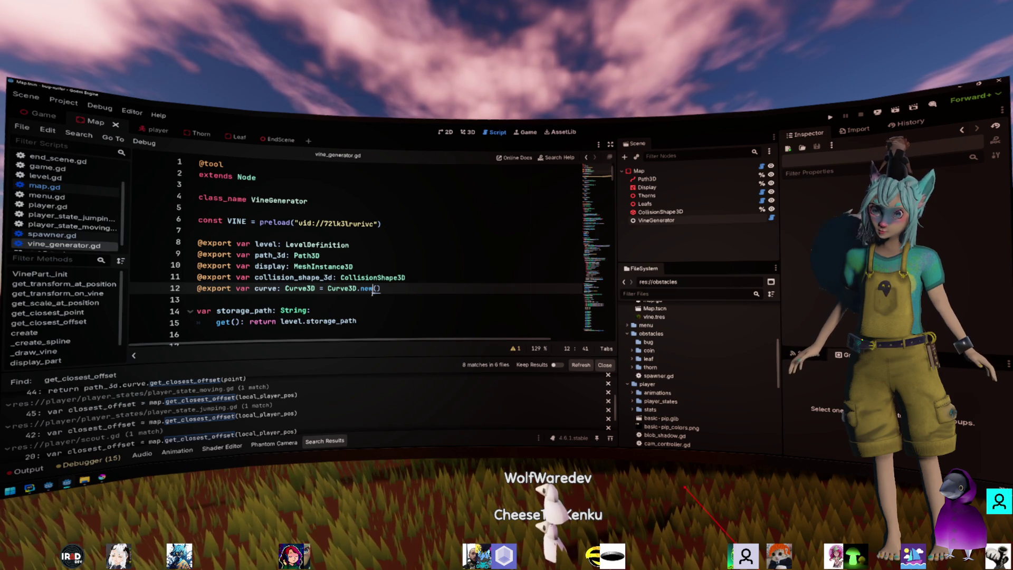
left_click(392, 252)
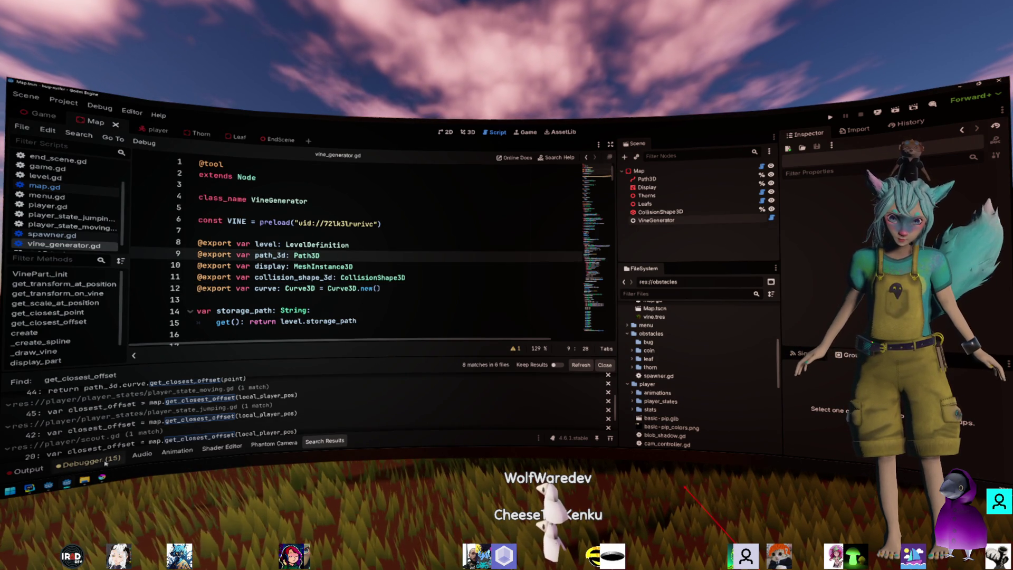
left_click(111, 464)
left_click(338, 299)
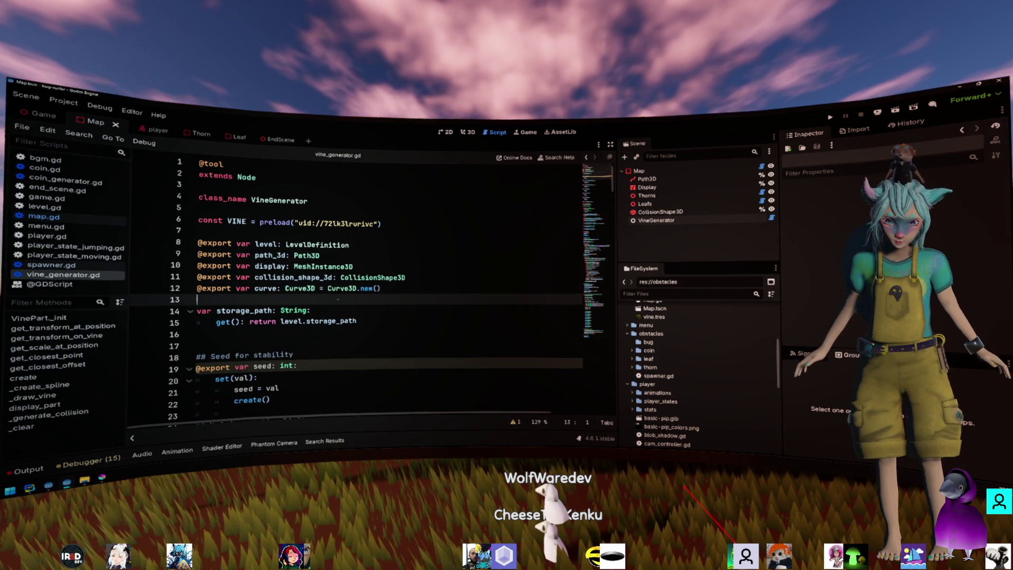
scroll(337, 299, "down", 1)
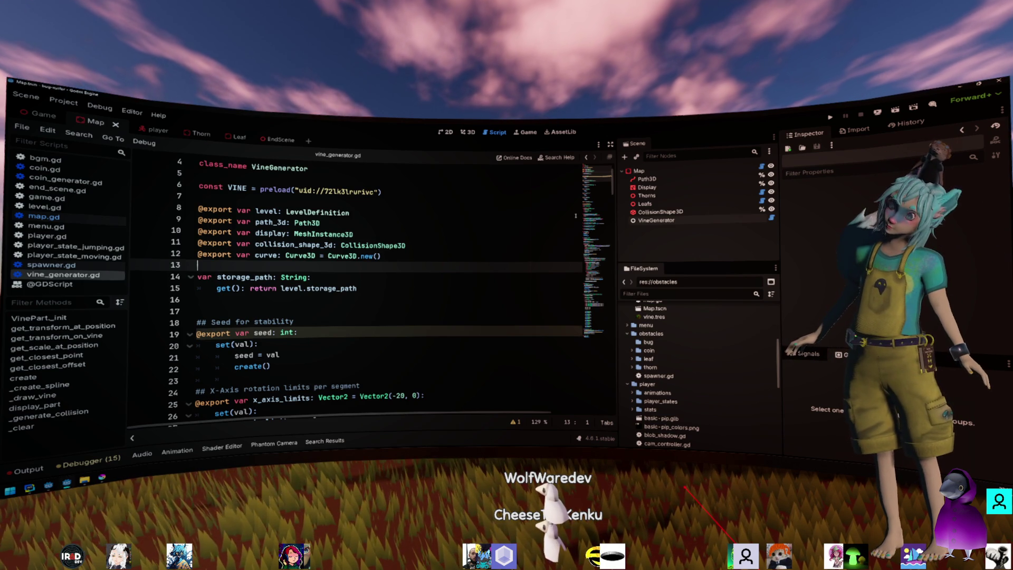
Select the Map node and dismiss the Quick Open Scene picker
left_click(665, 171)
key("ctrl+shift+o")
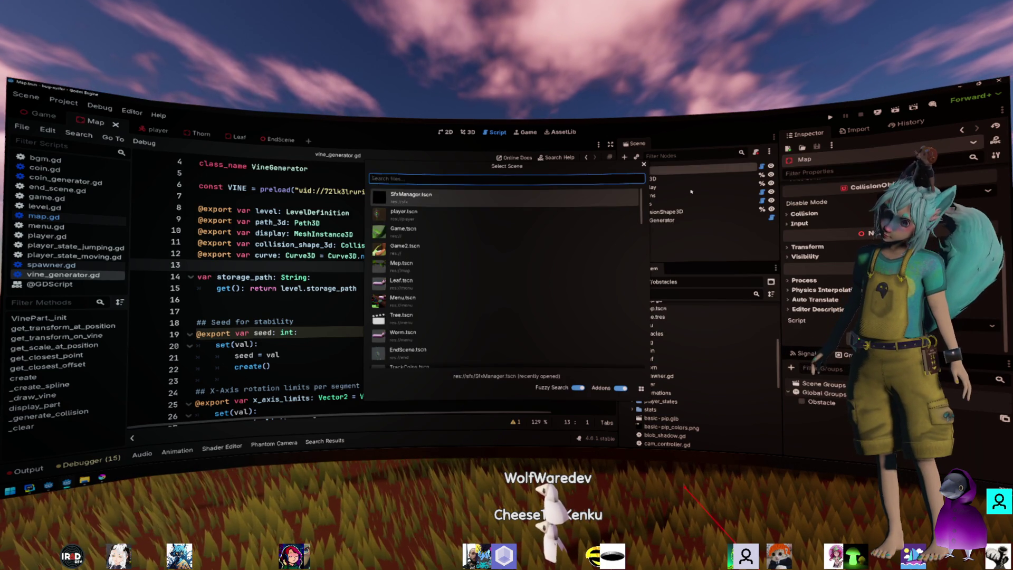
key("Escape")
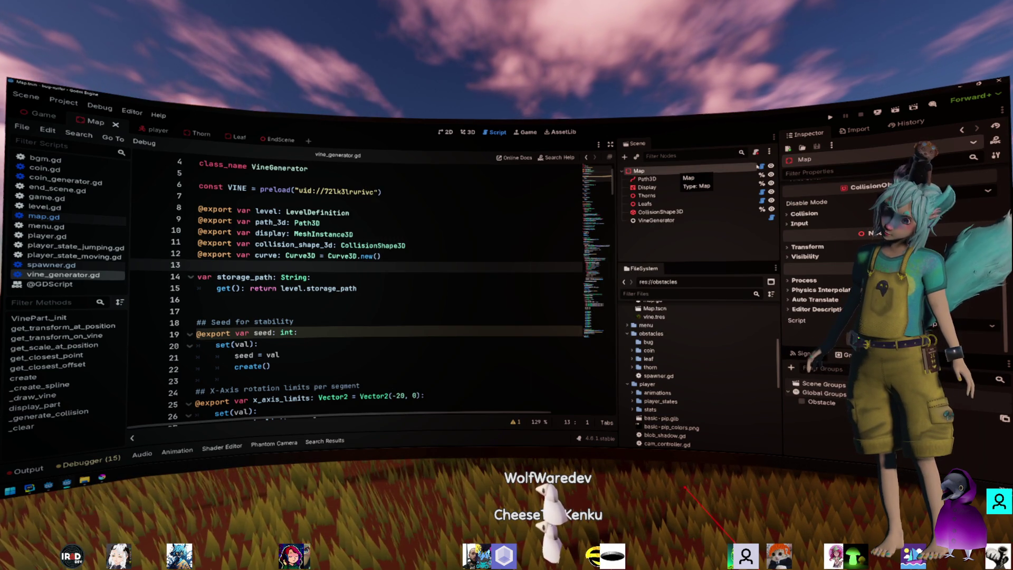
Open the Map node's script, map.gd, and glance through it
left_click(762, 166)
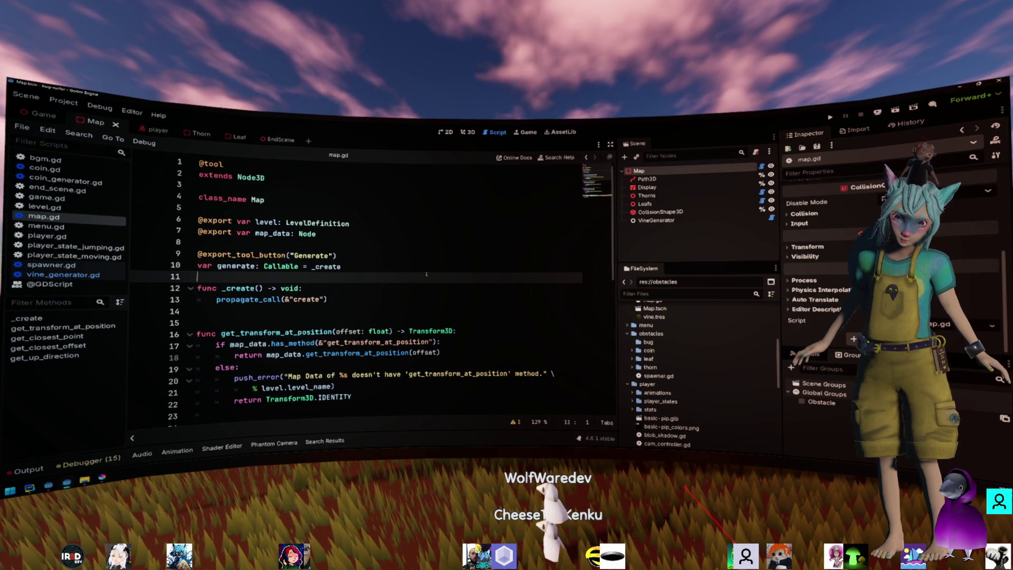
scroll(426, 273, "down", 10)
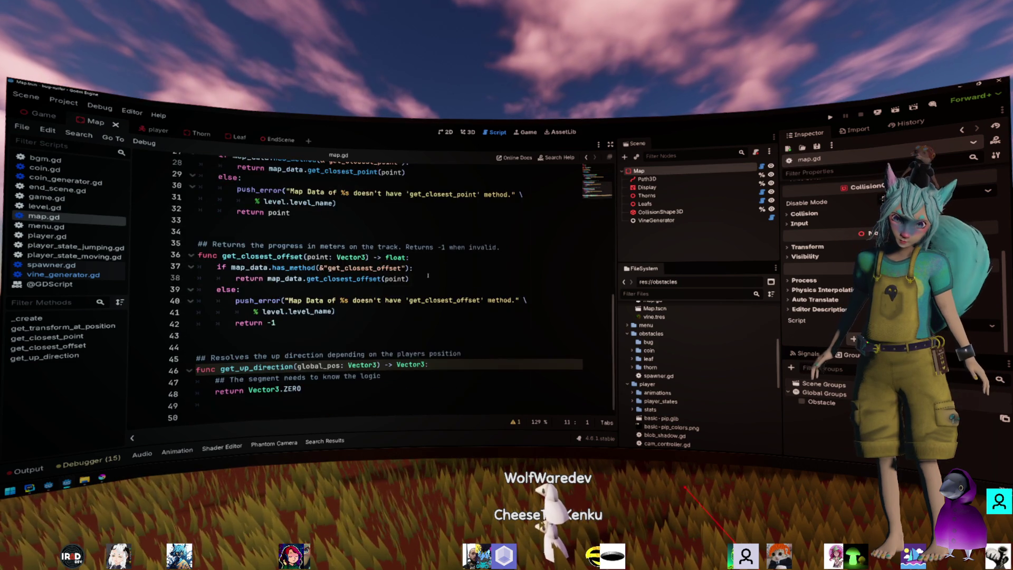
scroll(474, 250, "up", 7)
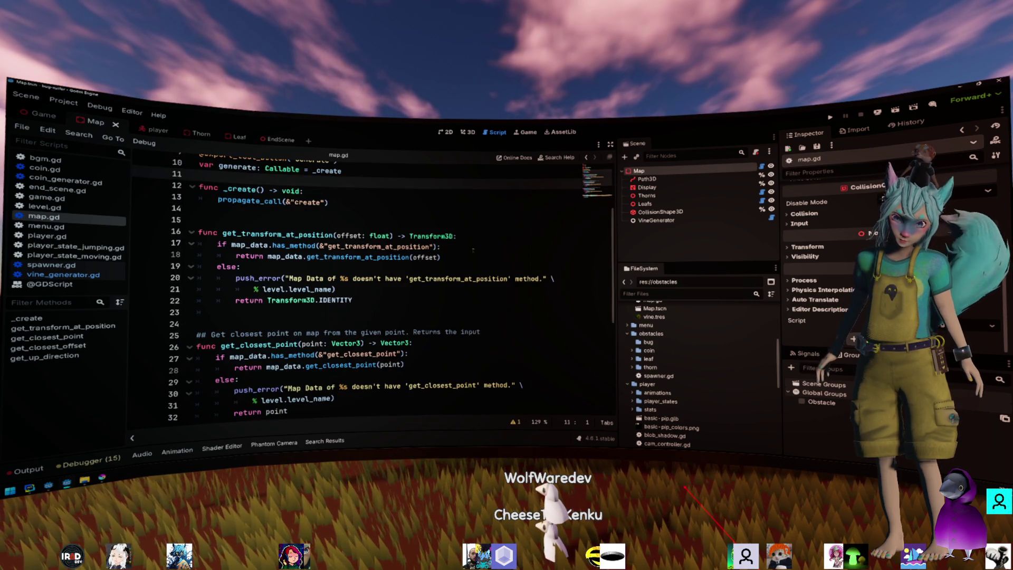
Drag Path3D, Display and CollisionShape3D under the VineGenerator node in the Scene dock
left_click(654, 179)
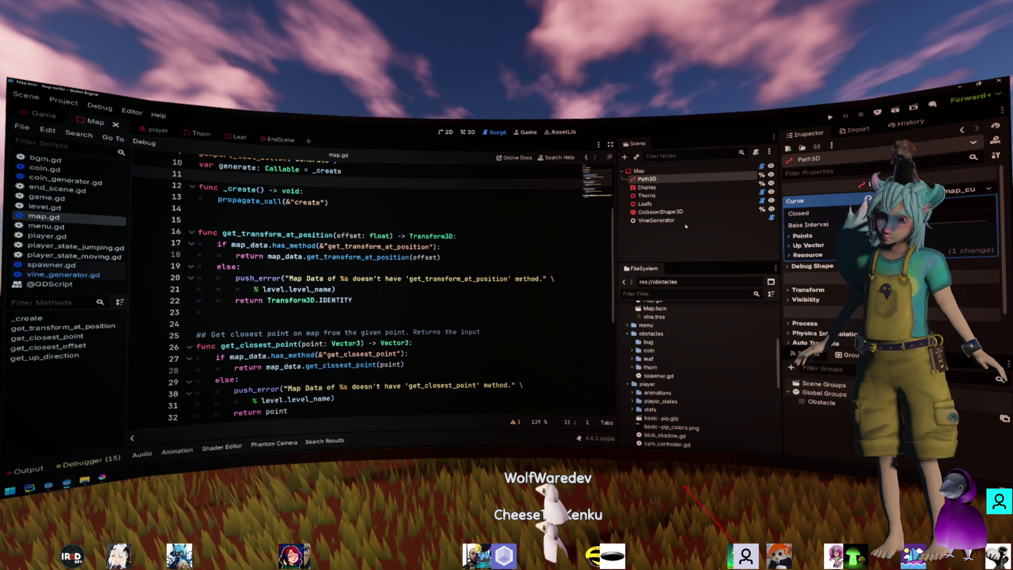
left_click(647, 187, "ctrl")
left_click_drag(647, 187, 675, 221)
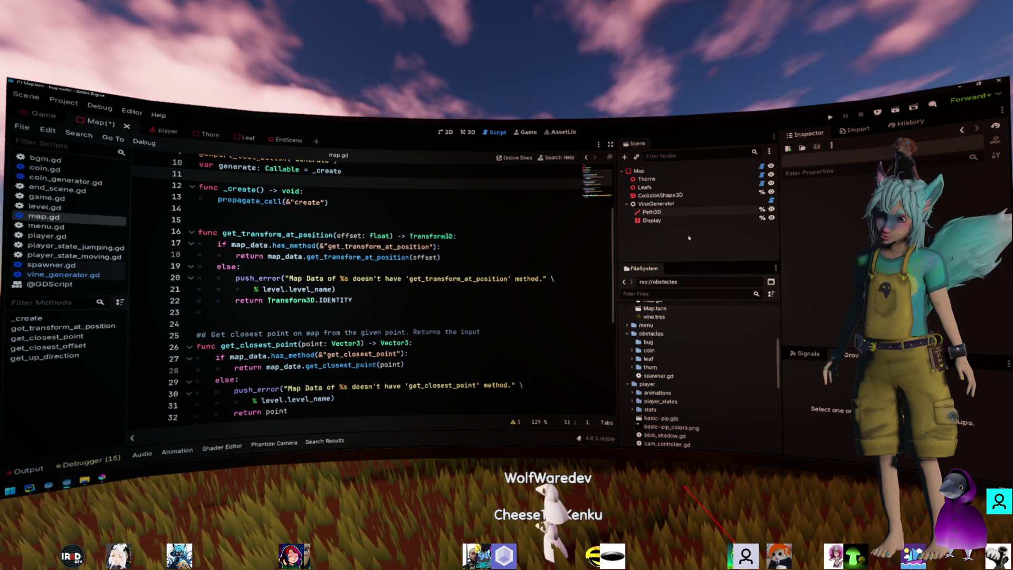
left_click_drag(659, 195, 661, 202)
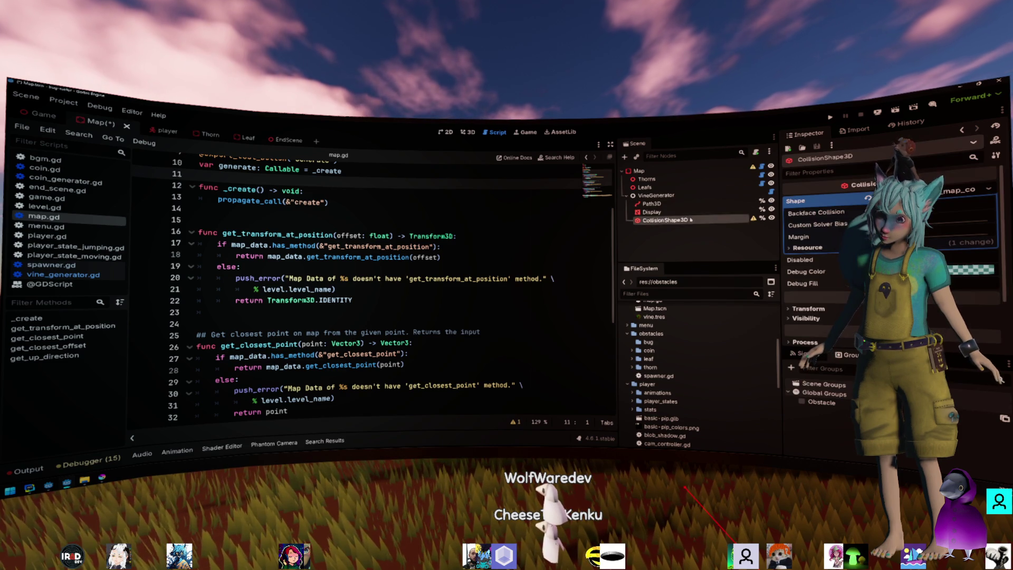
right_click(662, 199)
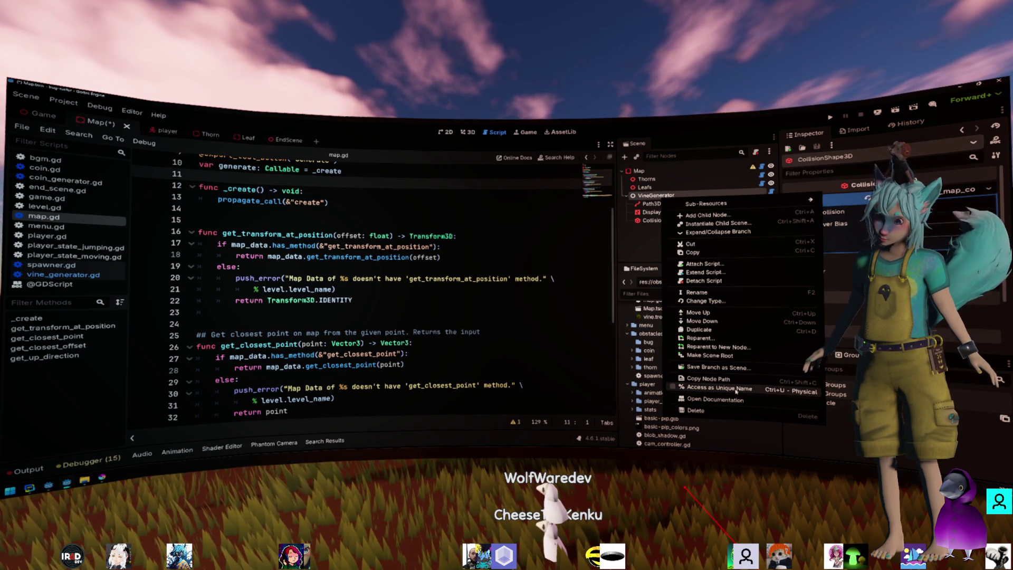
Change the VineGenerator node's type to StaticBody3D through the Change Type dialog
left_click(731, 301)
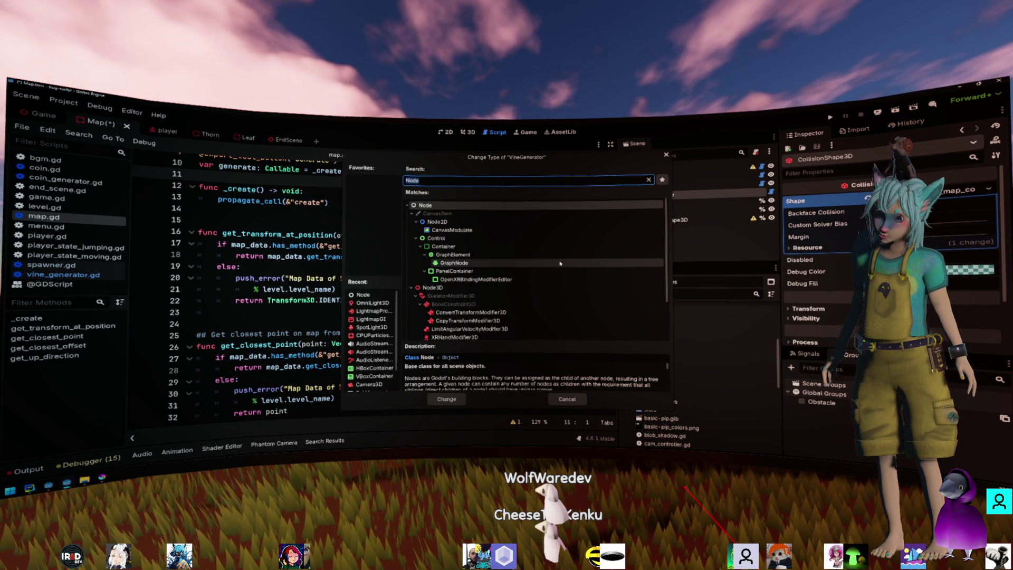
left_click_drag(544, 162, 427, 154)
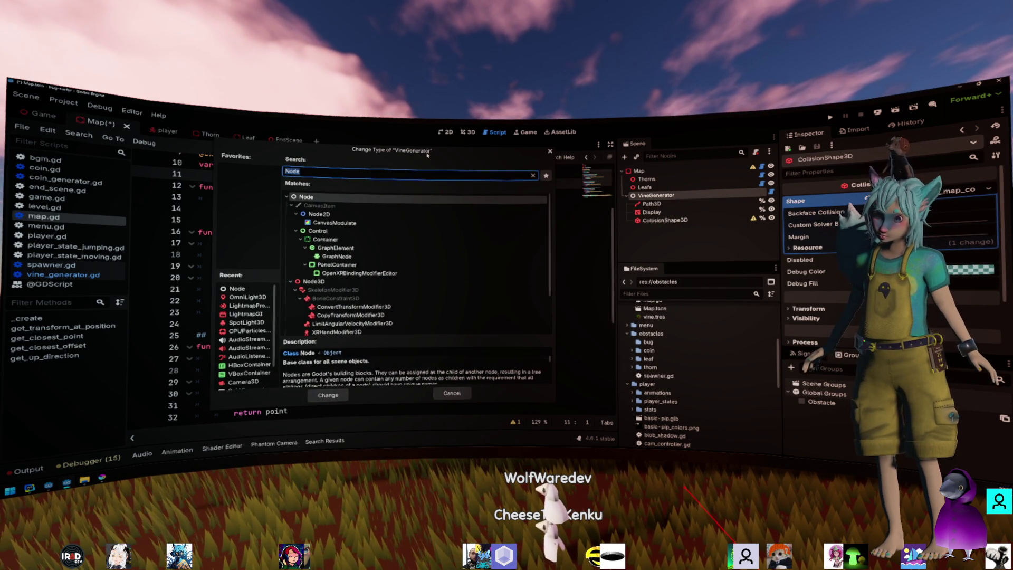
type("stat")
type("e")
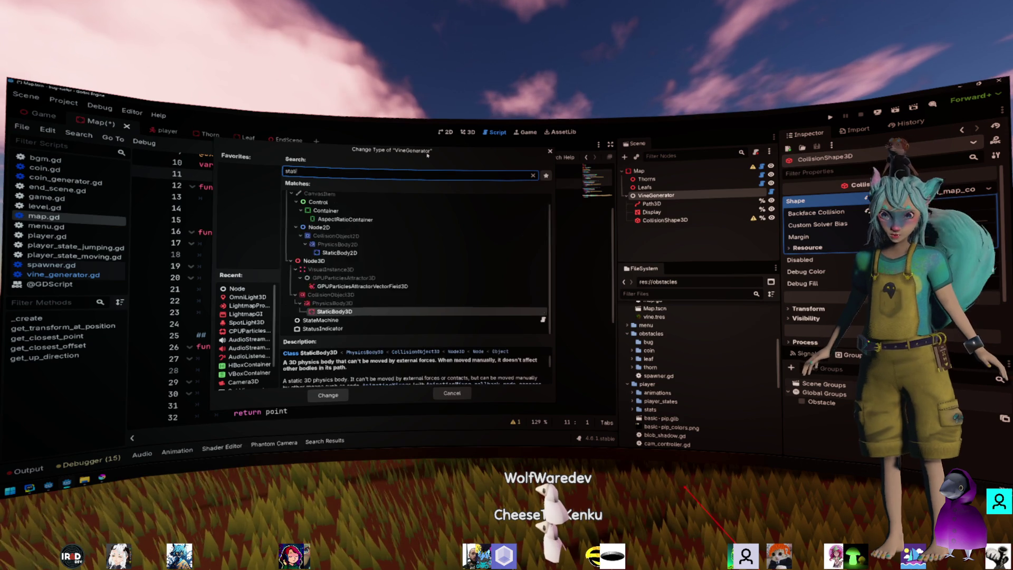
key("Return")
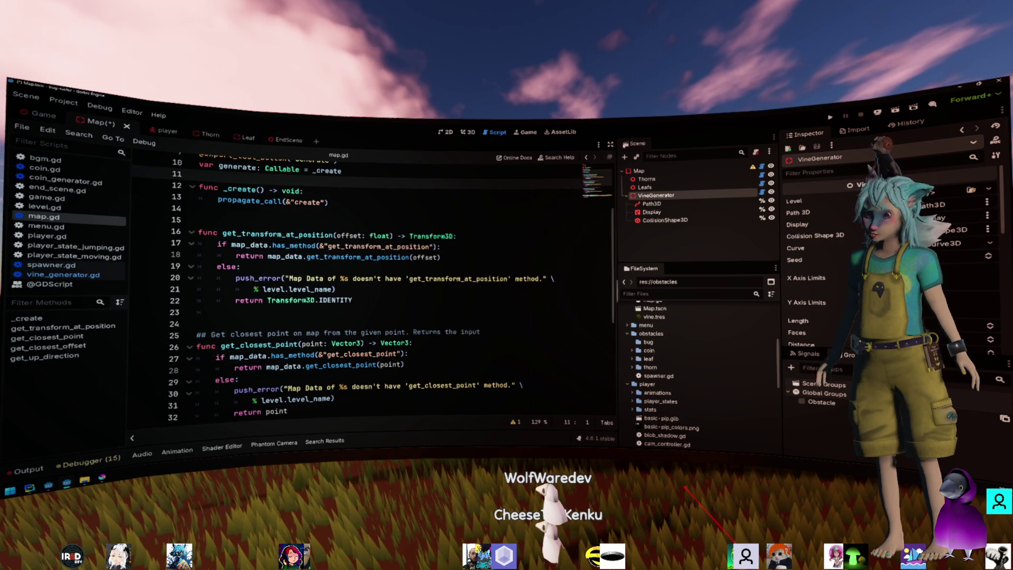
right_click(679, 196)
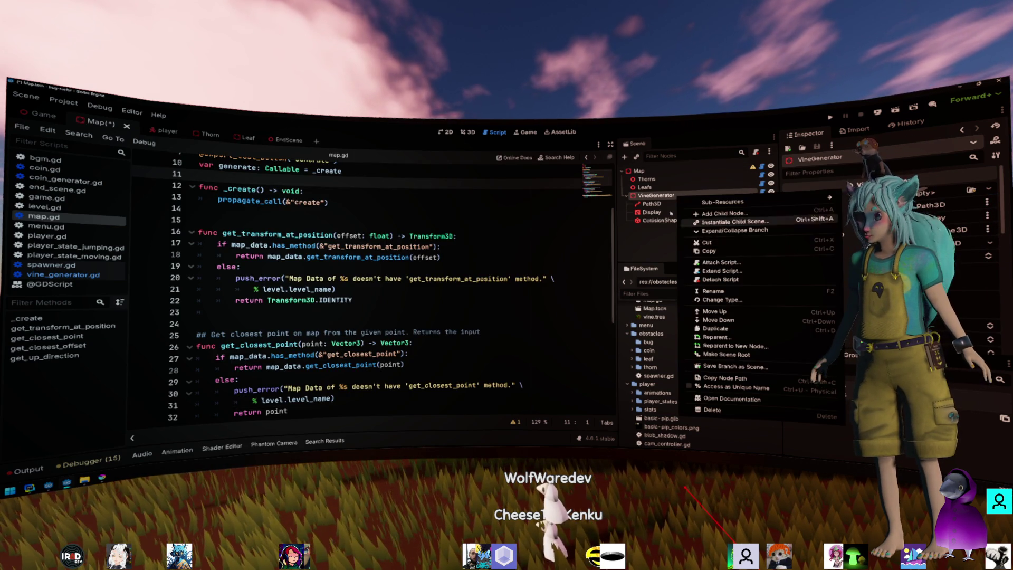
left_click(751, 197)
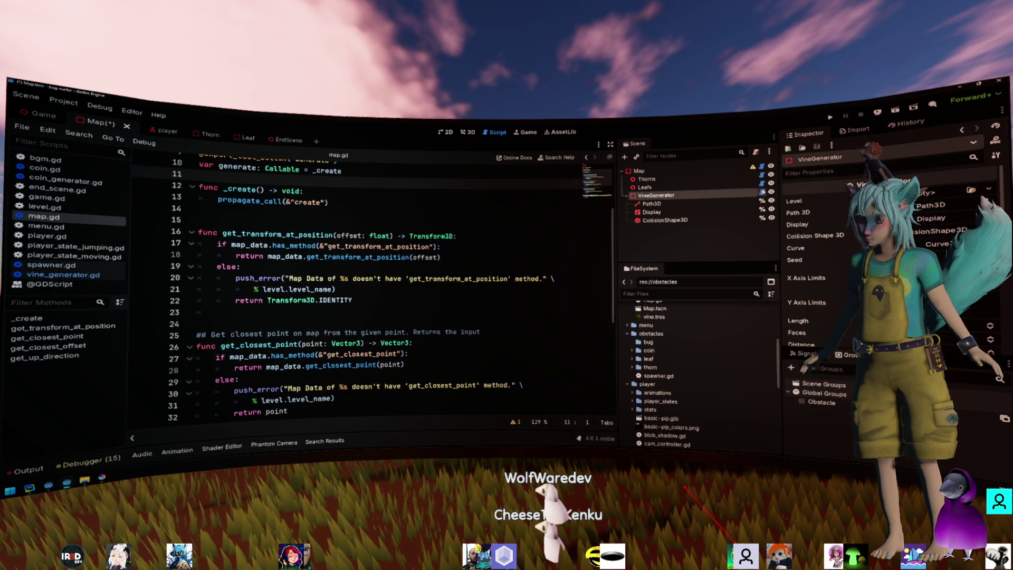
left_click(762, 191)
left_click(652, 204)
left_click(649, 220, "shift")
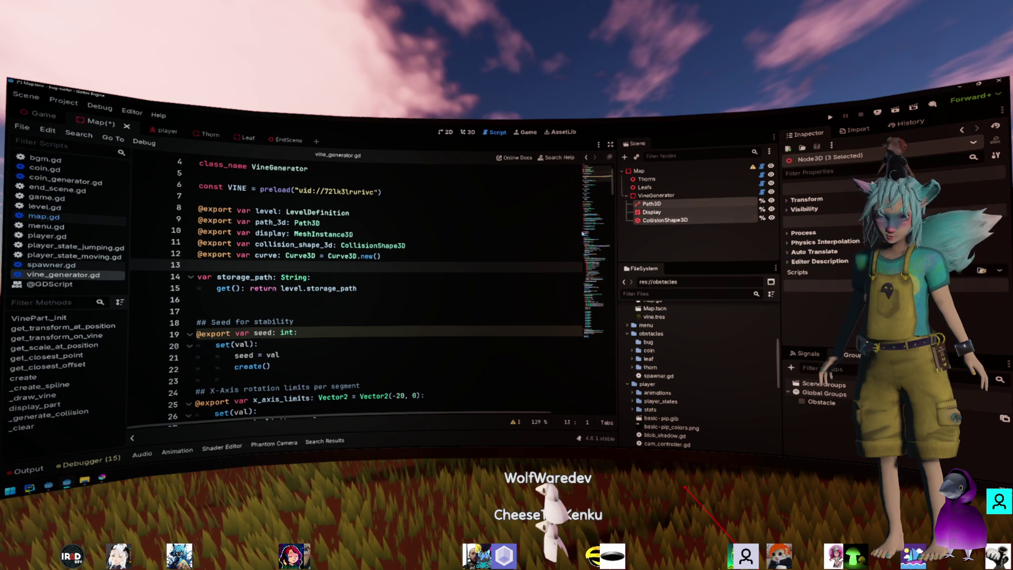
mouse_move(678, 213)
left_mouse_down()
mouse_move(465, 217)
mouse_move(389, 209)
mouse_move(393, 192)
left_mouse_up()
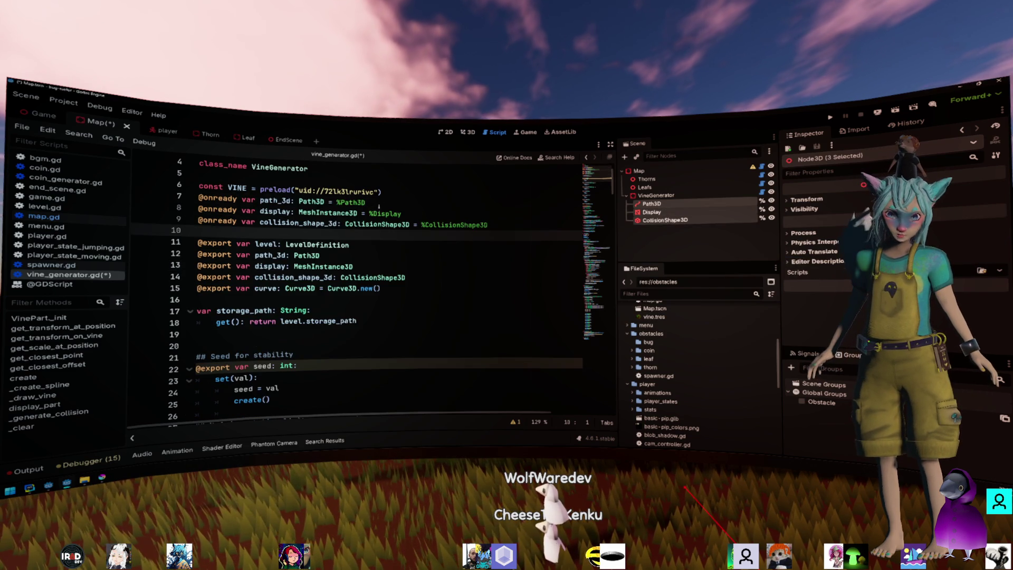
key("Return")
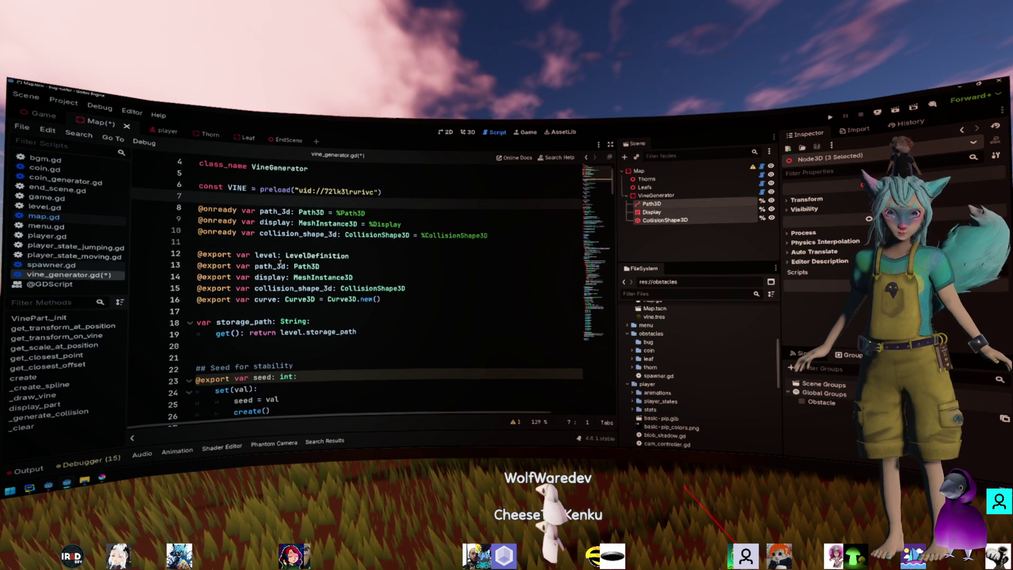
triple_click(279, 265)
key("BackSpace")
triple_click(273, 265)
key("BackSpace")
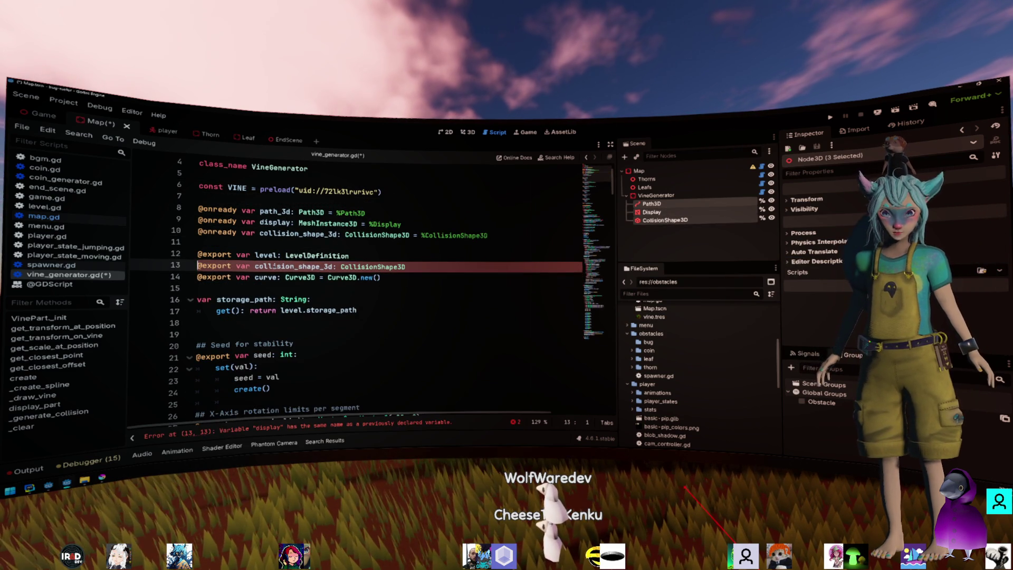
triple_click(274, 266)
key("BackSpace")
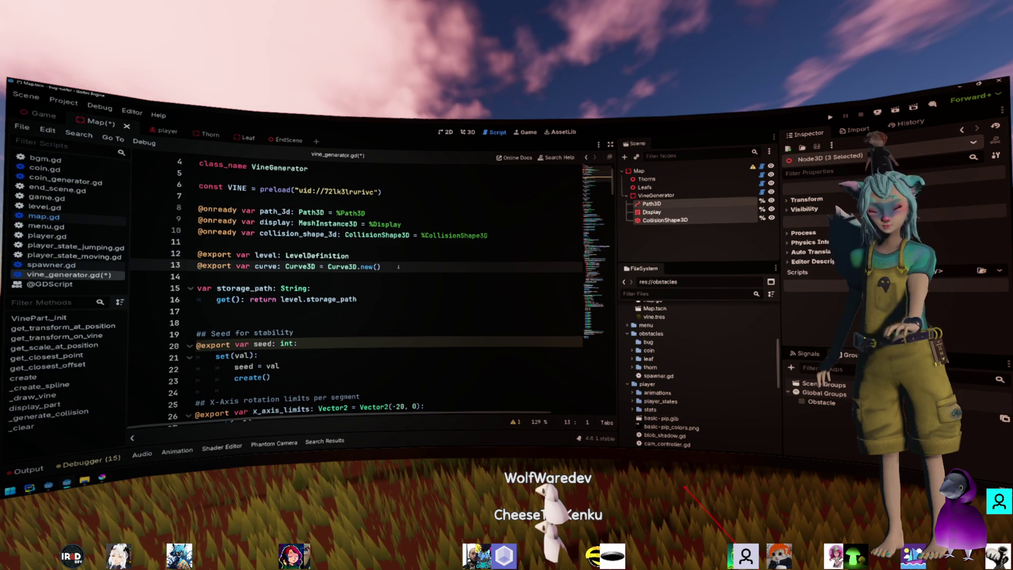
left_click_drag(397, 268, 175, 254)
key("BackSpace")
key("Delete")
key("Delete")
key("Up")
key("Up")
key("Up")
key("End")
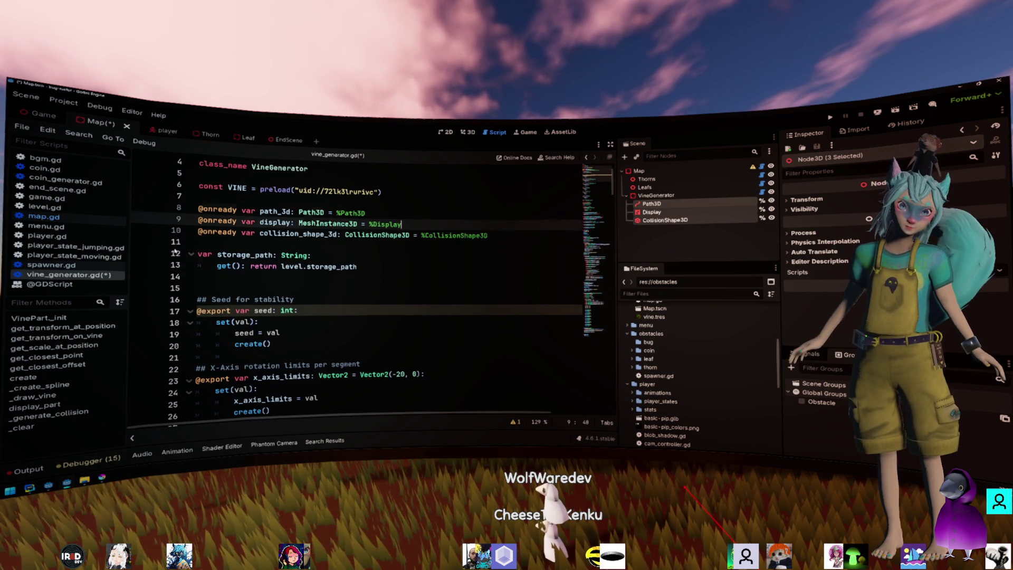
key("ctrl+z")
key("ctrl+z")
key("ctrl+z")
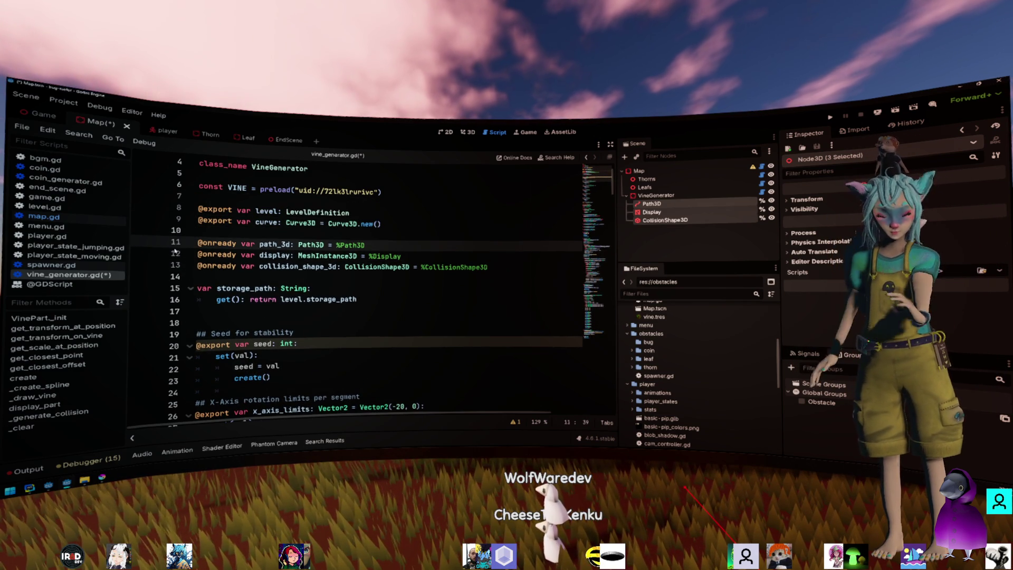
left_click(275, 277)
key("Return")
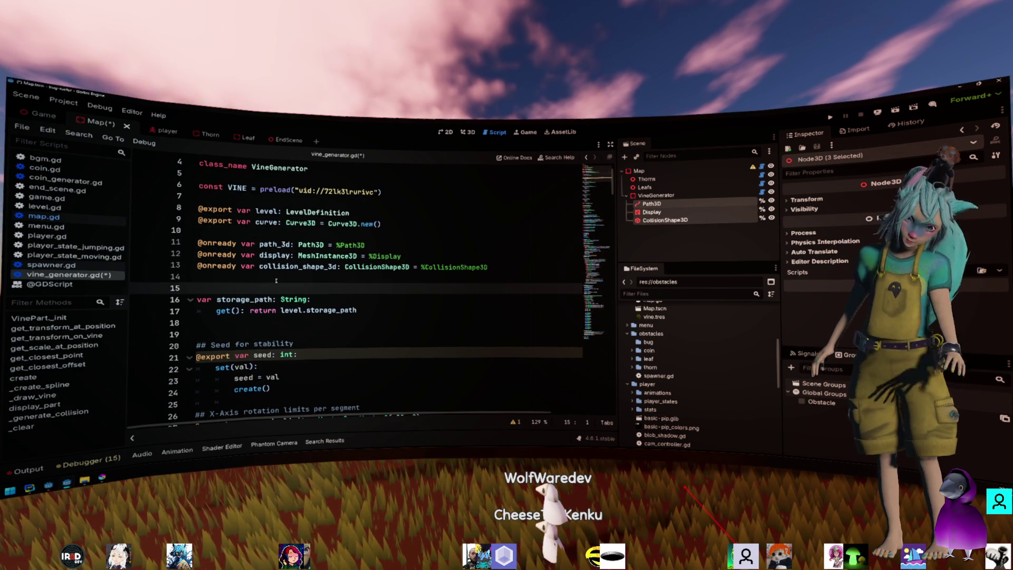
Save vine_generator.gd and jump to the LevelDefinition script, level.gd
left_click(577, 222)
key("ctrl+s")
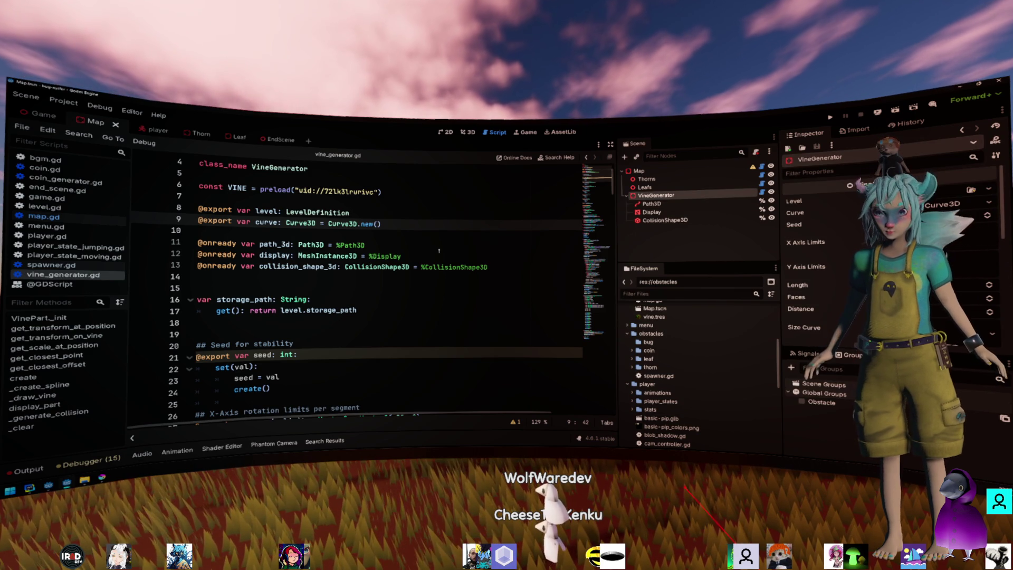
left_click(317, 212, "ctrl")
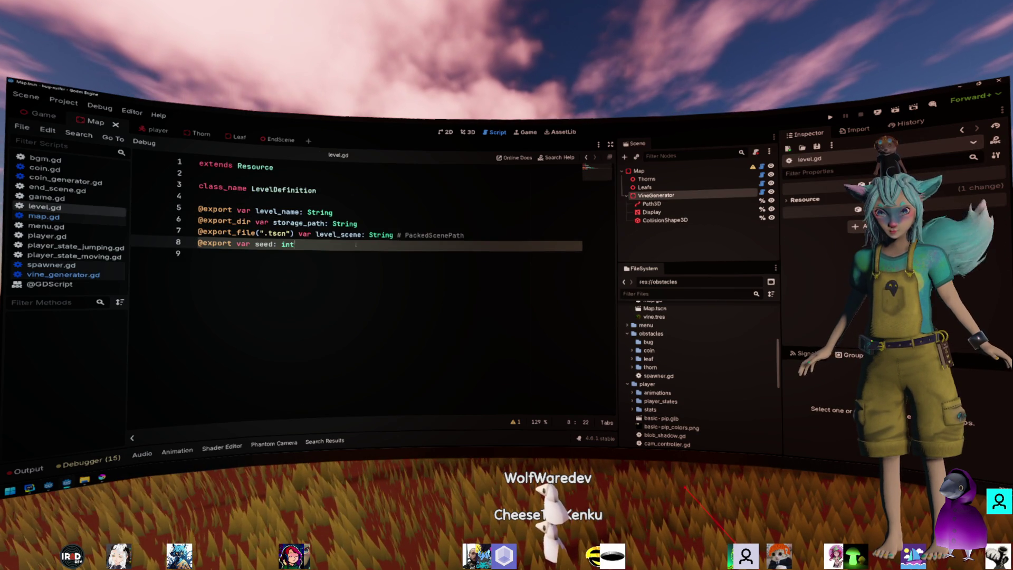
key("Up")
key("Up")
key("ctrl+d")
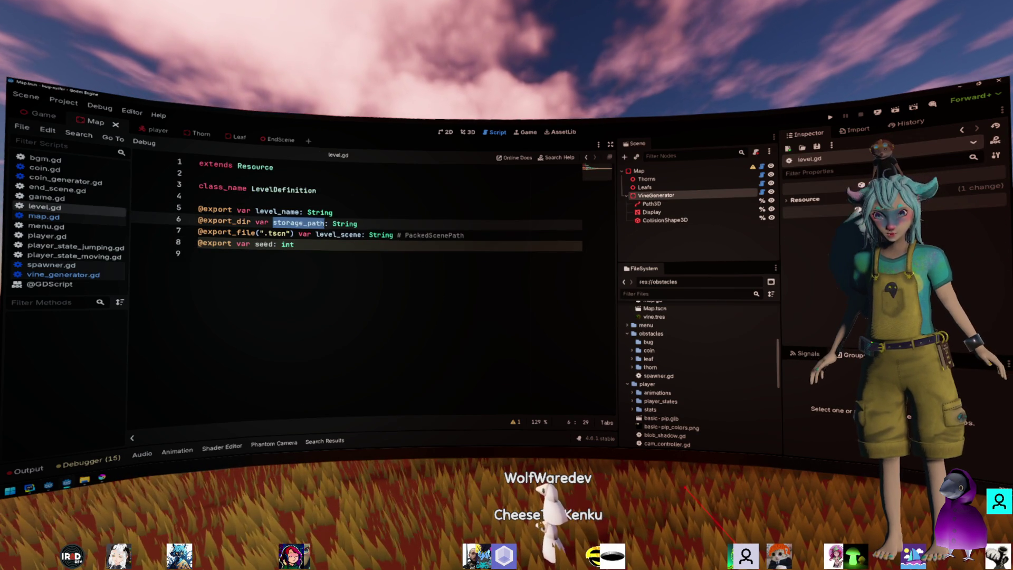
key("alt+Left")
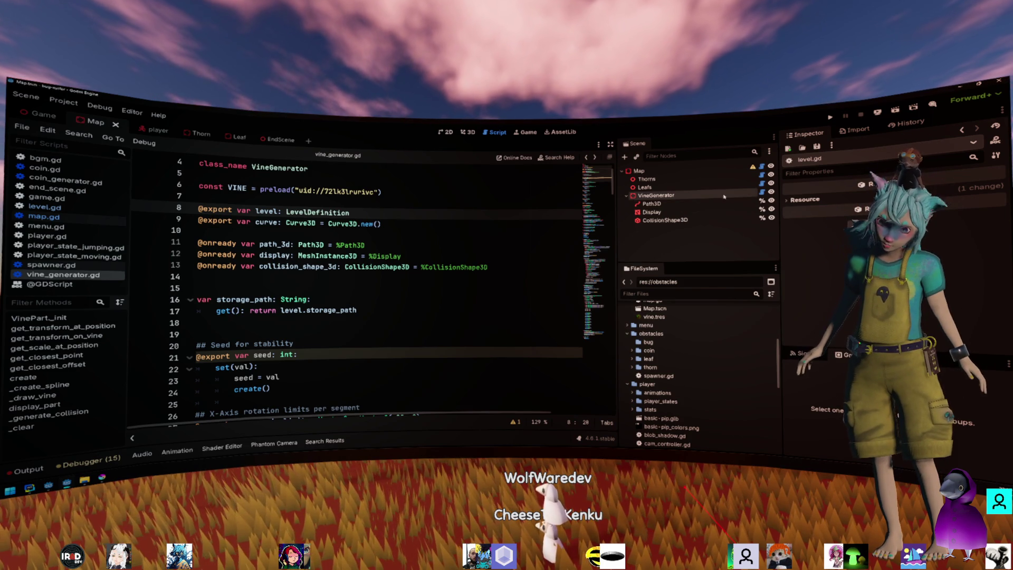
Select VineGenerator to show its properties in the Inspector, and scroll through vine_generator.gd
left_click(752, 196)
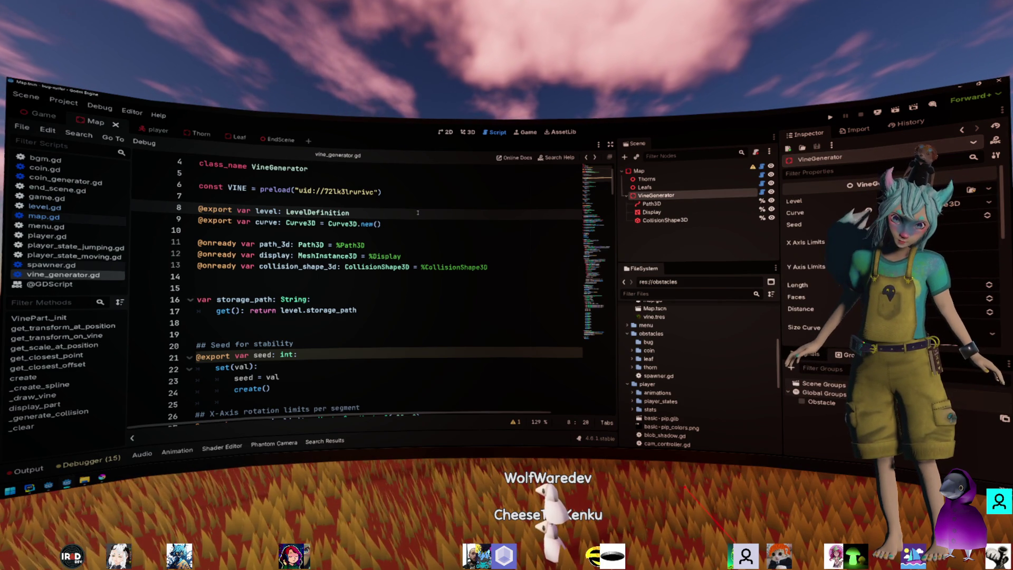
scroll(417, 213, "down", 3)
scroll(417, 214, "down", 20)
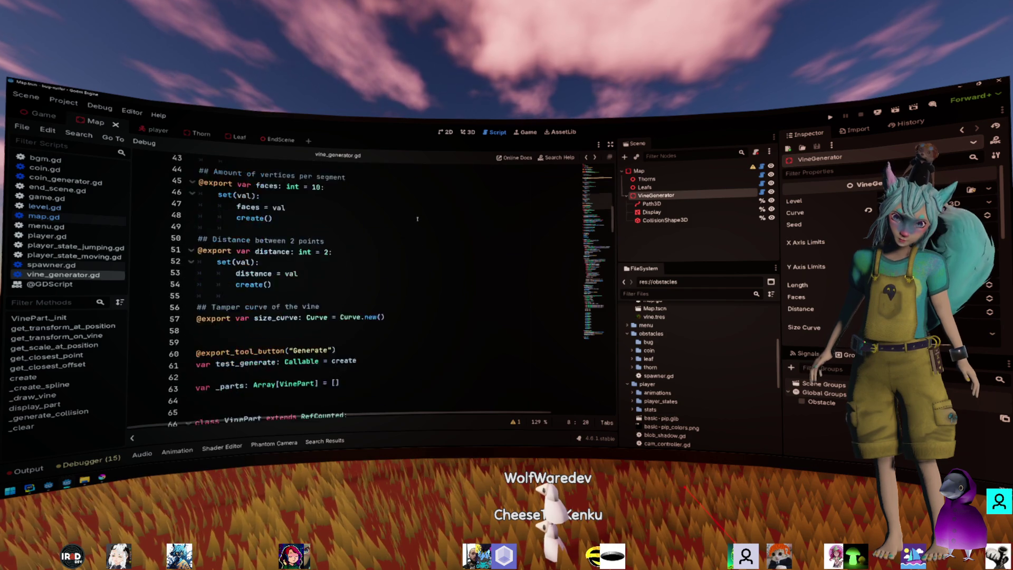
scroll(417, 224, "up", 20)
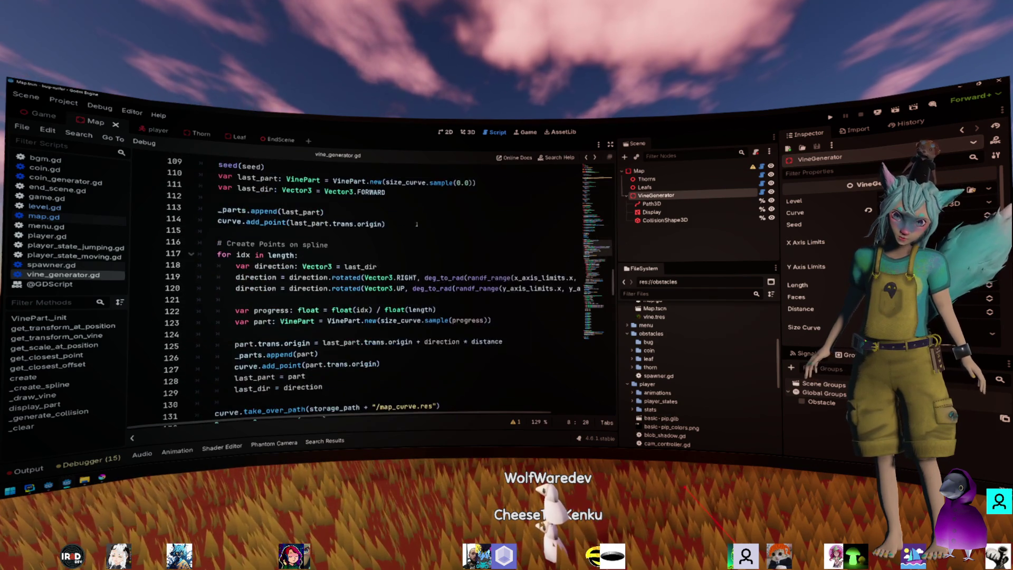
scroll(416, 224, "up", 14)
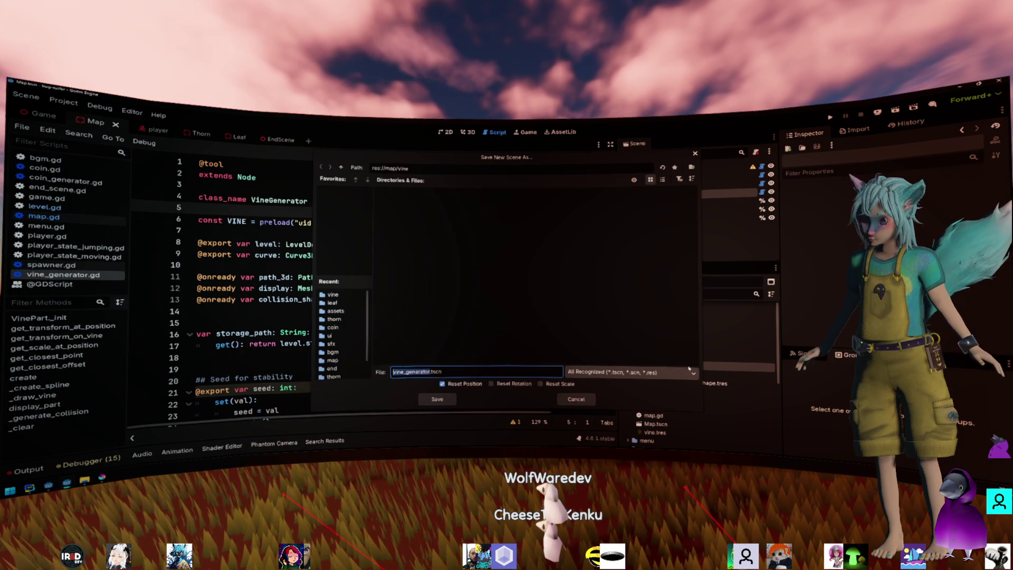
Confirm saving the VineGenerator branch as vine_generator.tscn in res://map/vine
key("Return")
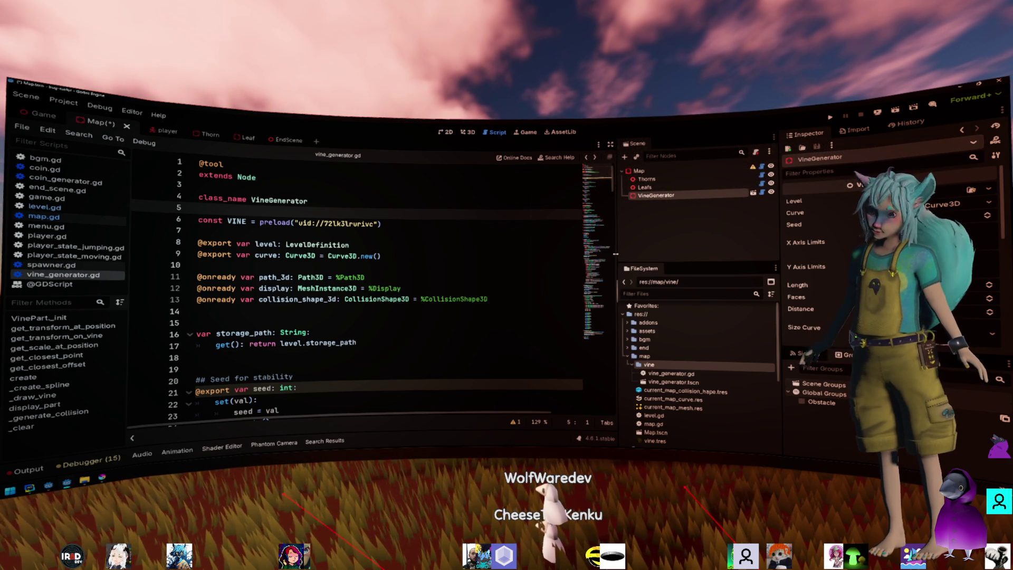
left_click(362, 243)
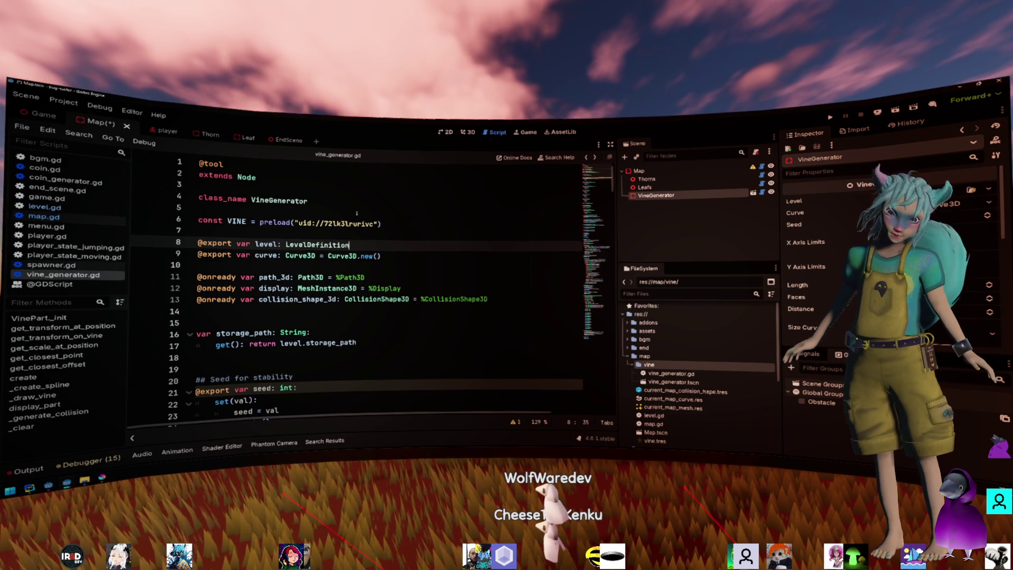
left_click(354, 205)
key("ctrl+shift+Left")
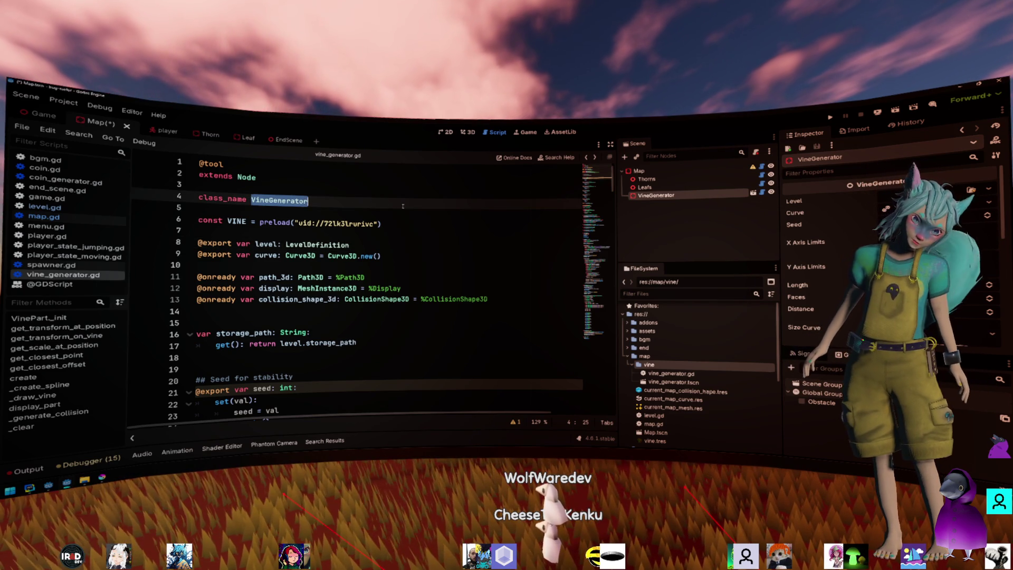
left_click(384, 245)
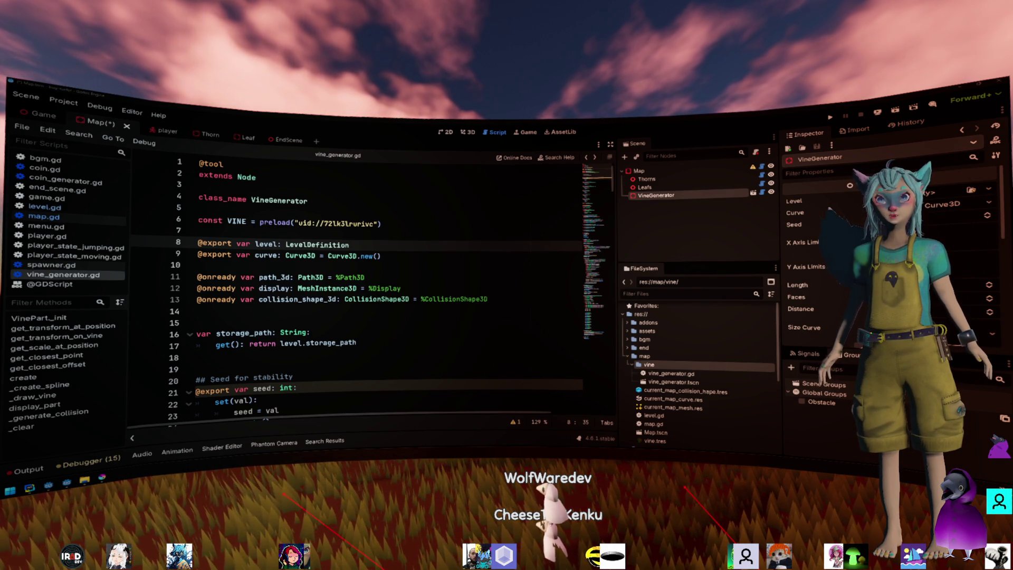
Preview the Hoppers soundtrack image in a maximized Firefox, then return to vine_generator.gd in Godot
key("alt+Tab")
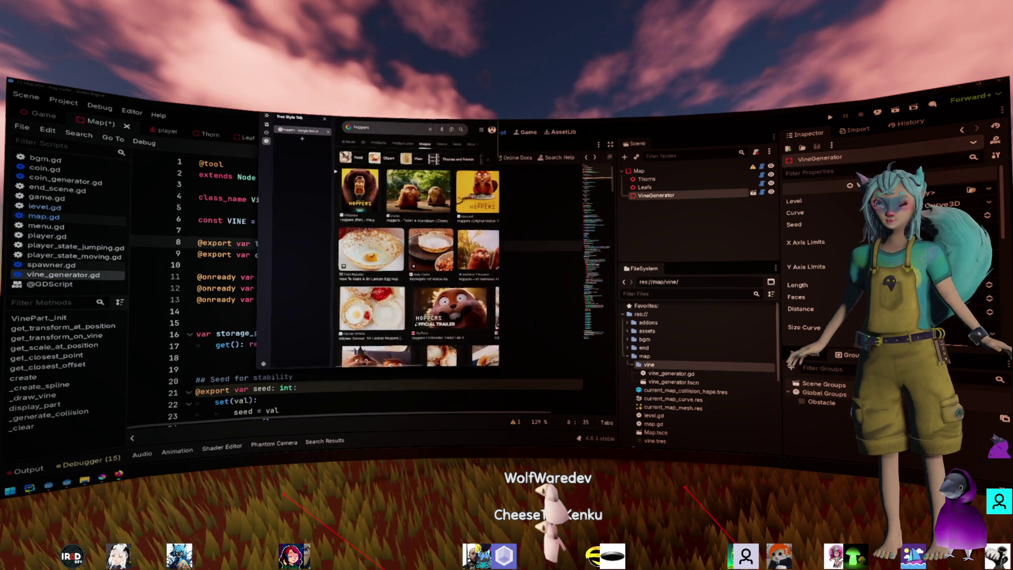
double_click(459, 162)
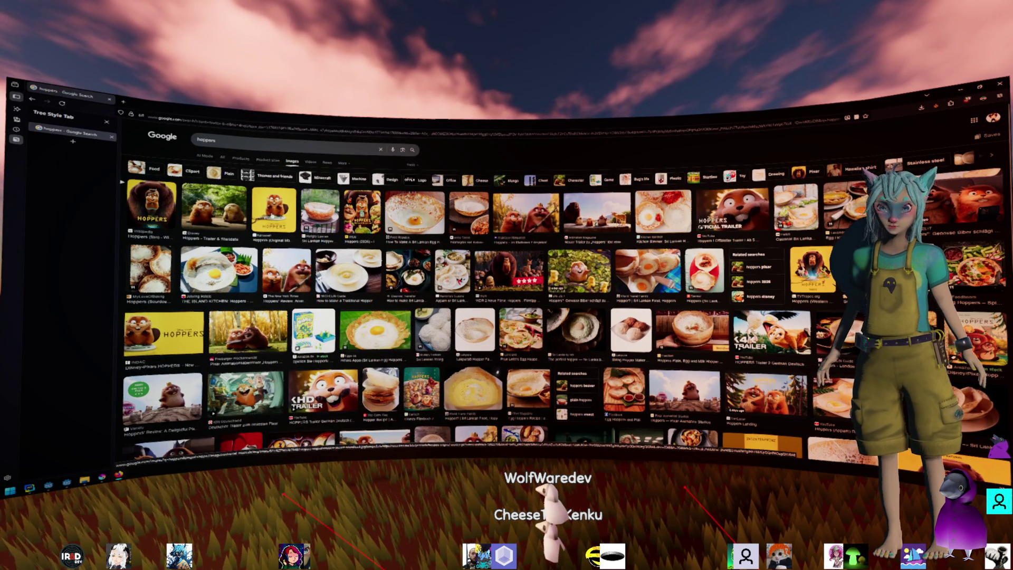
left_click(274, 209)
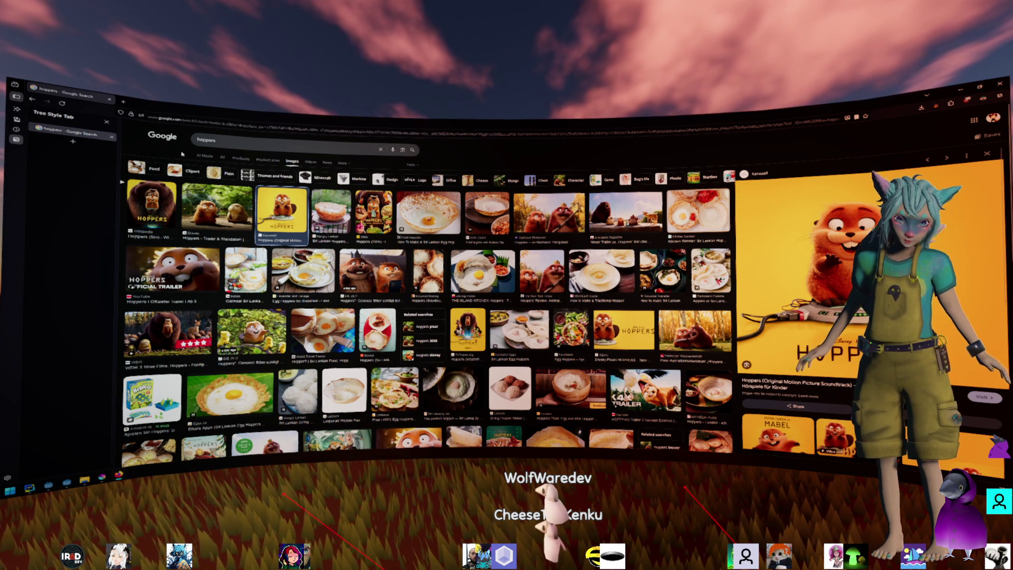
key("alt+Tab")
scroll(416, 298, "down", 3)
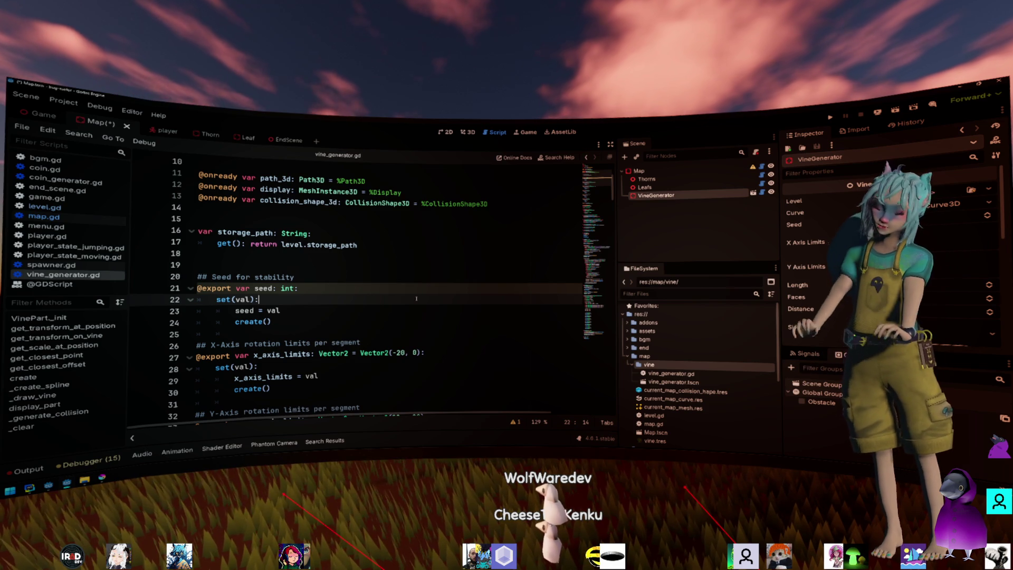
Check the LevelDefinition script's fields from line 8, then return to vine_generator.gd
left_click(418, 321)
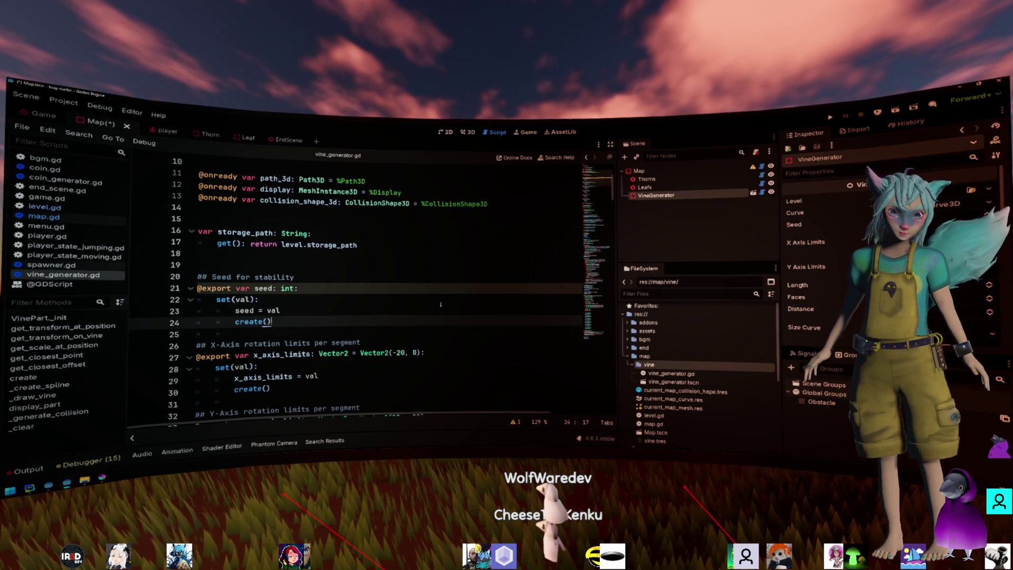
scroll(440, 304, "down", 4)
scroll(443, 304, "up", 2)
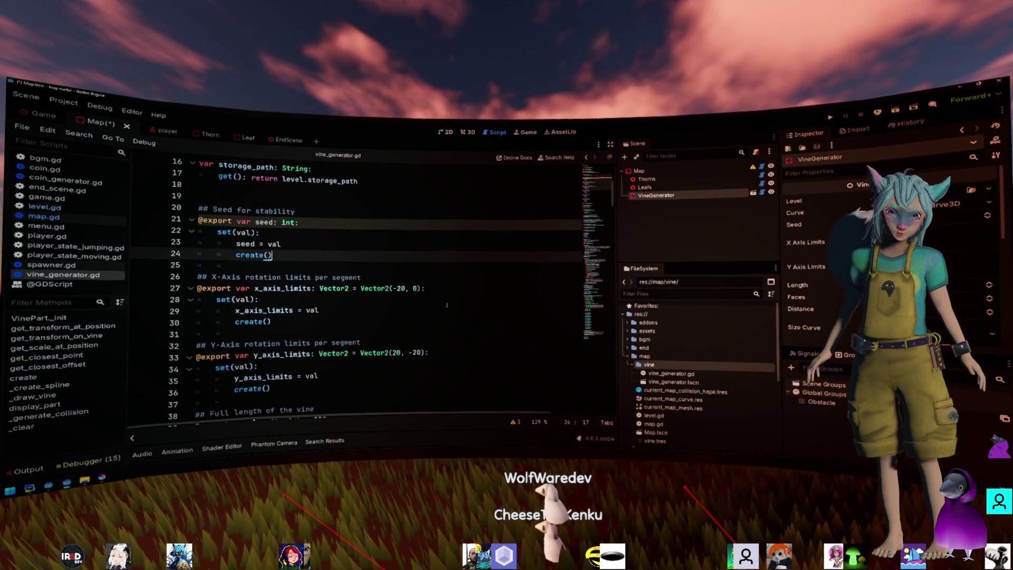
scroll(447, 305, "up", 2)
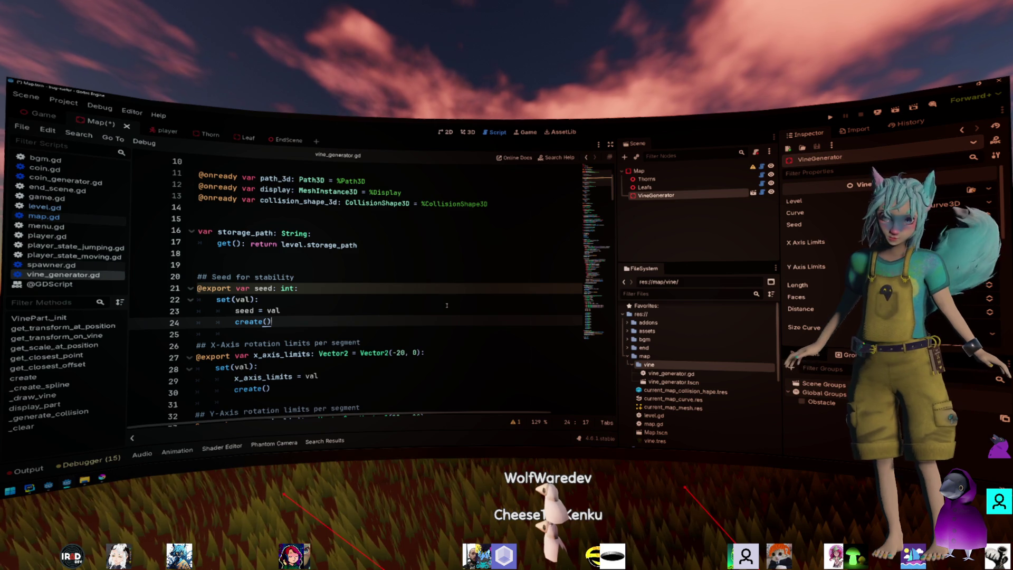
scroll(446, 305, "up", 3)
left_click(332, 244, "ctrl")
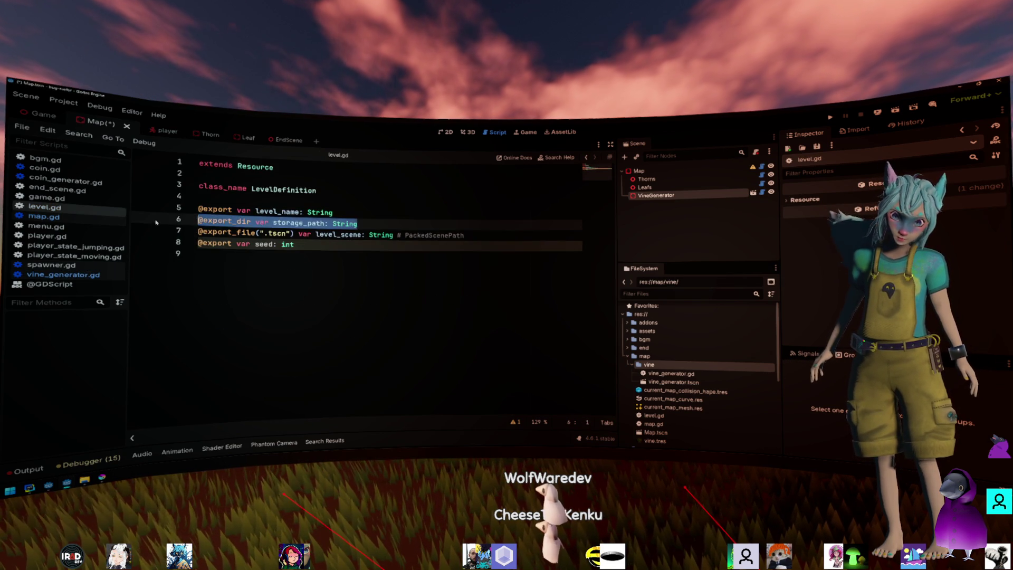
key("alt+Left")
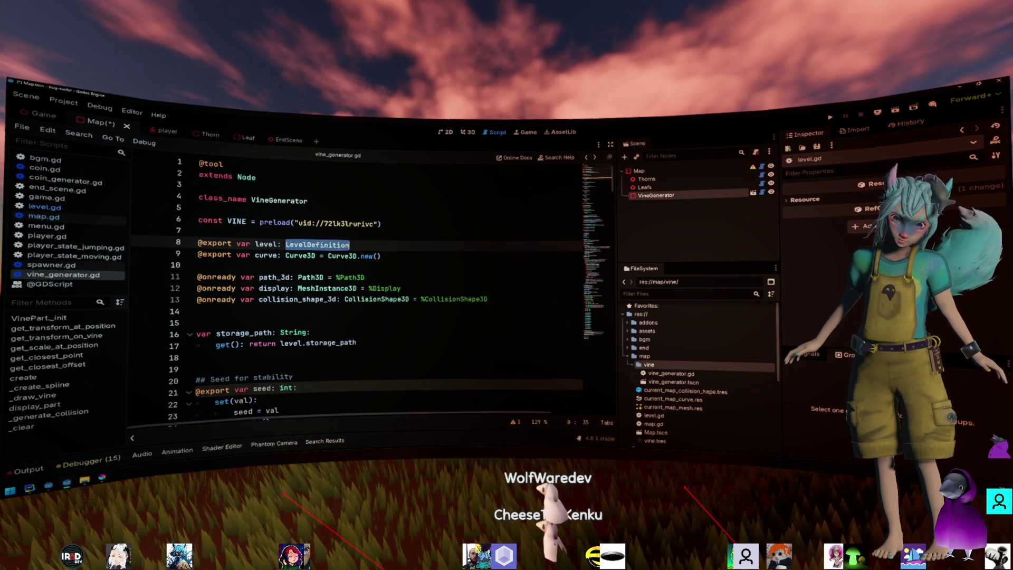
key("BackSpace")
type("ring")
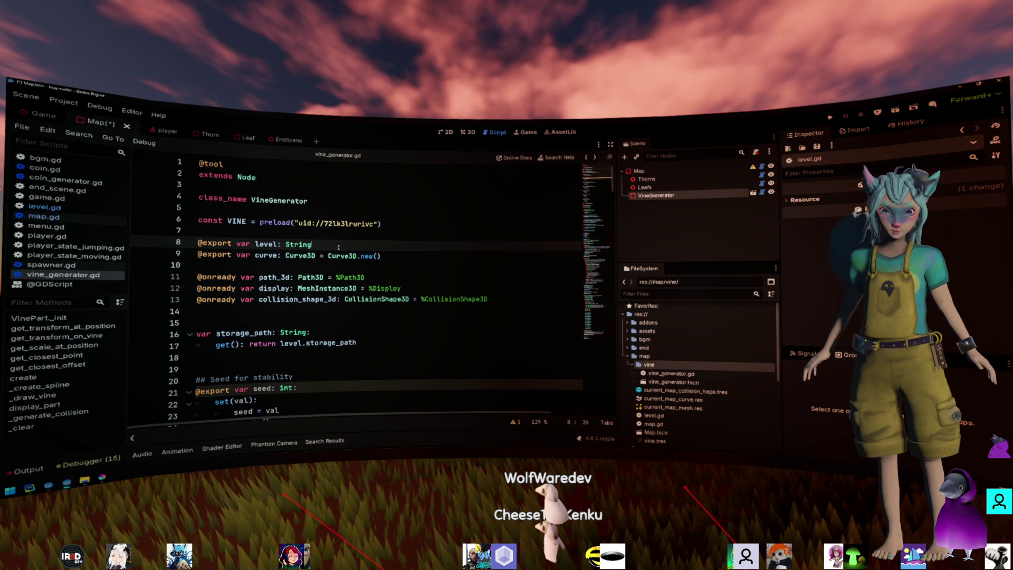
key("ctrl+Left")
key("ctrl+Left")
key("ctrl+Left")
key("ctrl+shift+Right")
type("storage_poat")
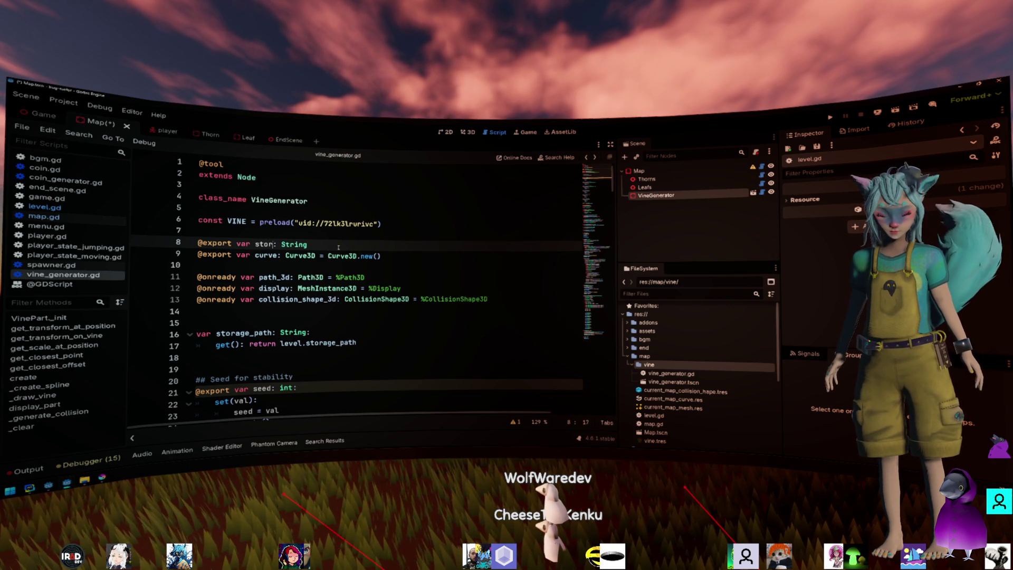
key("BackSpace")
key("BackSpace")
key("BackSpace")
type("ath")
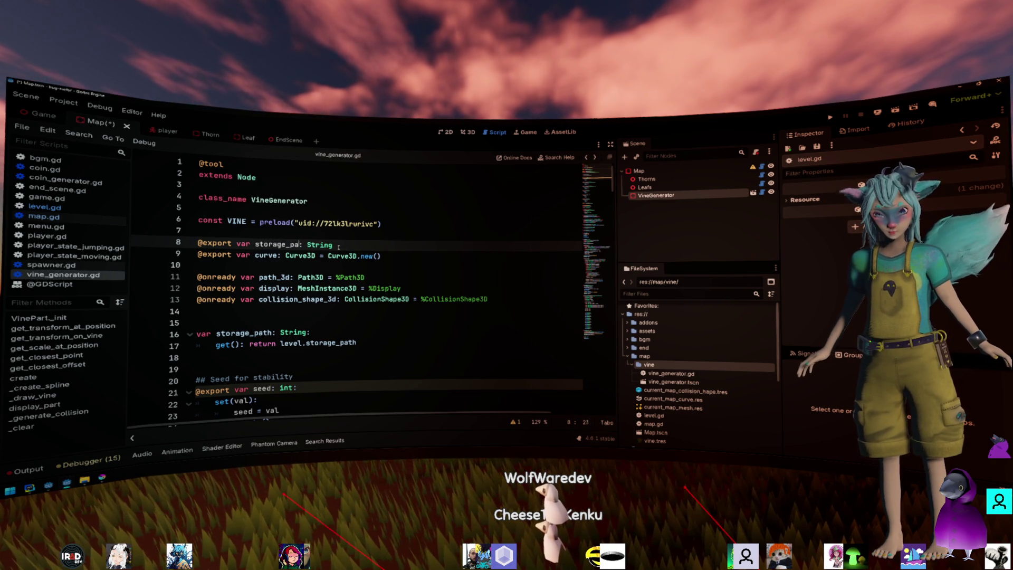
key("End")
key("Return")
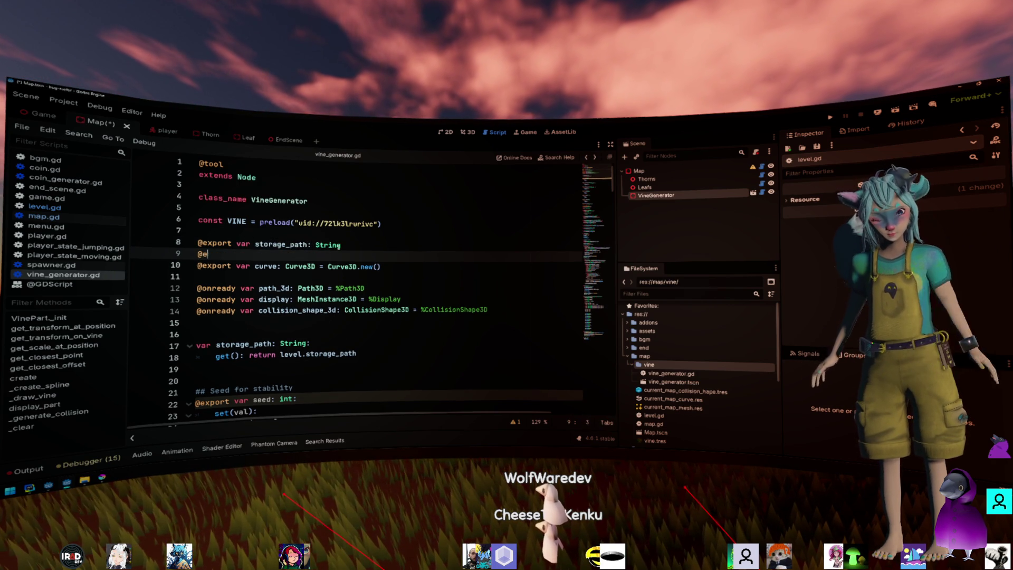
type("ort var ")
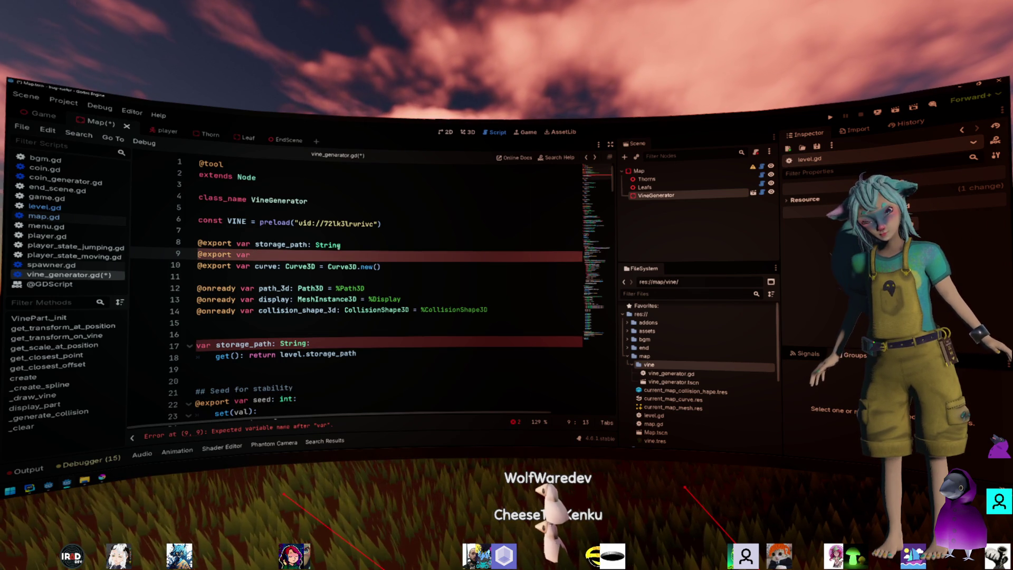
type("seed: int")
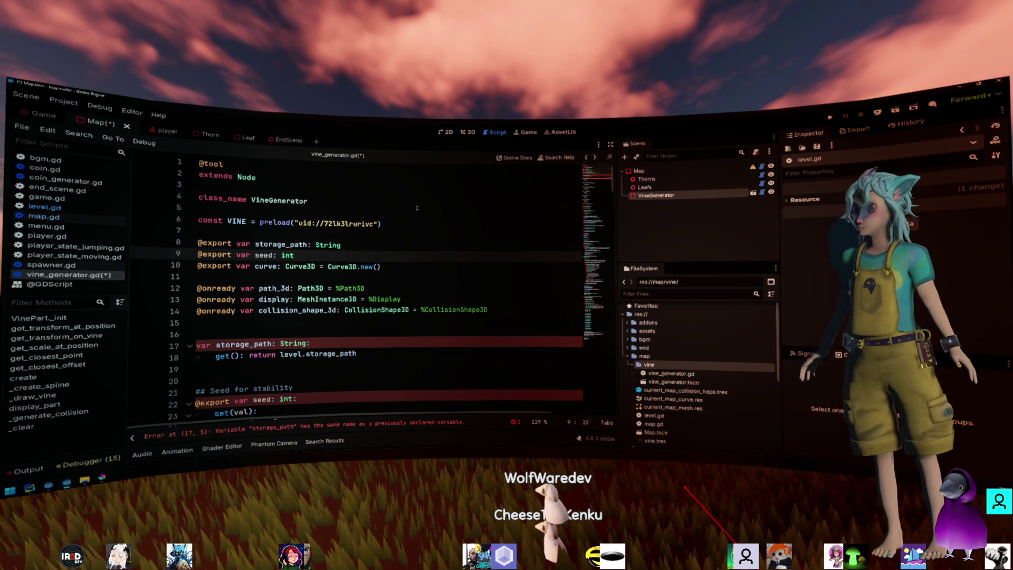
left_click(381, 228)
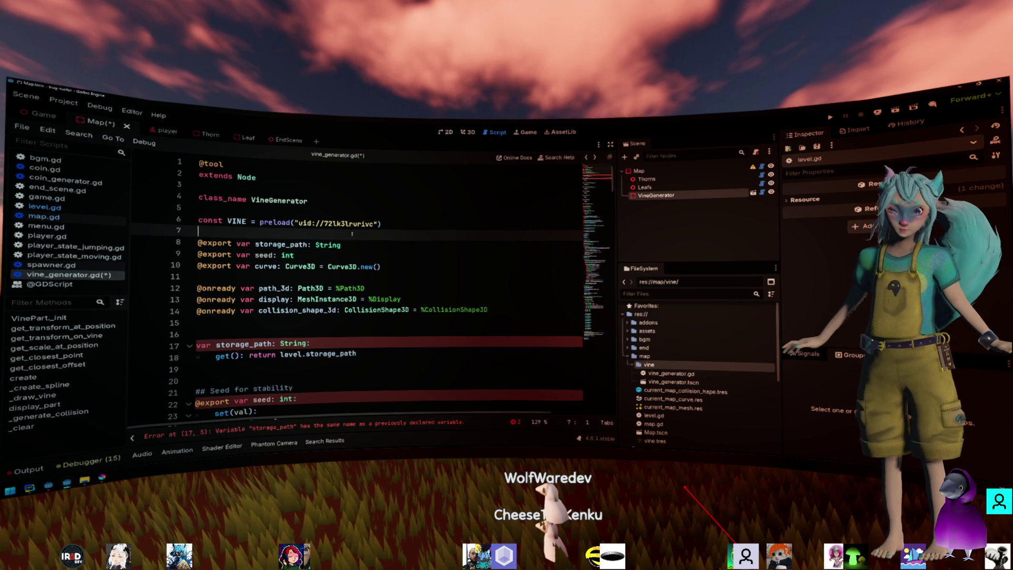
Delete the old storage_path getter lines
double_click(263, 255)
scroll(324, 291, "down", 2)
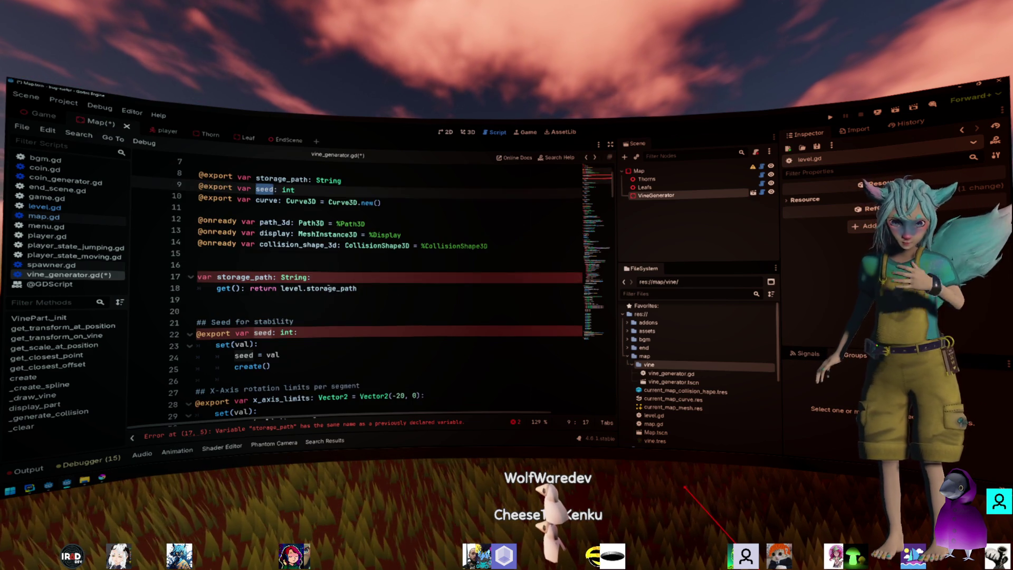
left_click(402, 280)
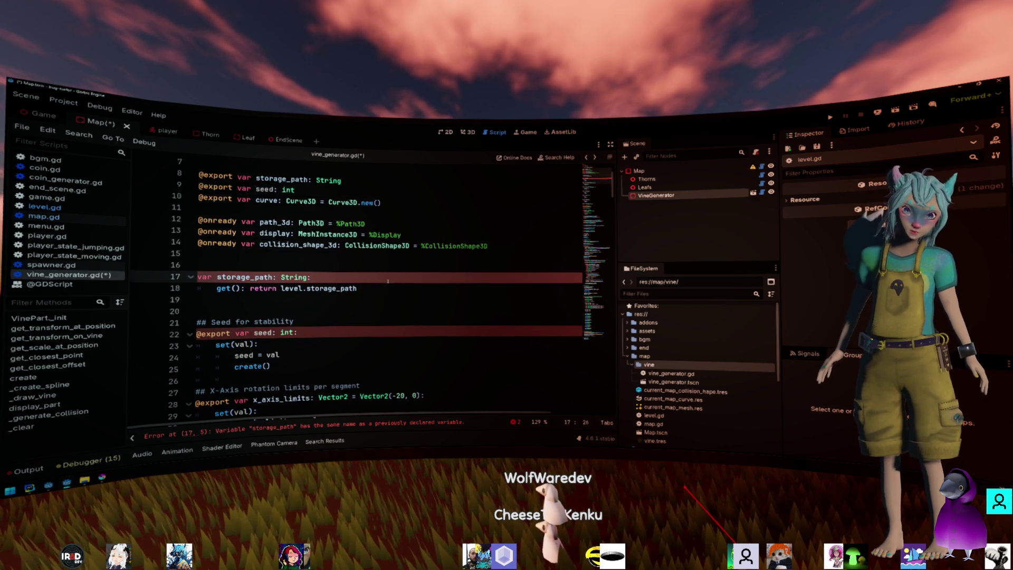
key("shift+Down")
key("shift+Down")
key("BackSpace")
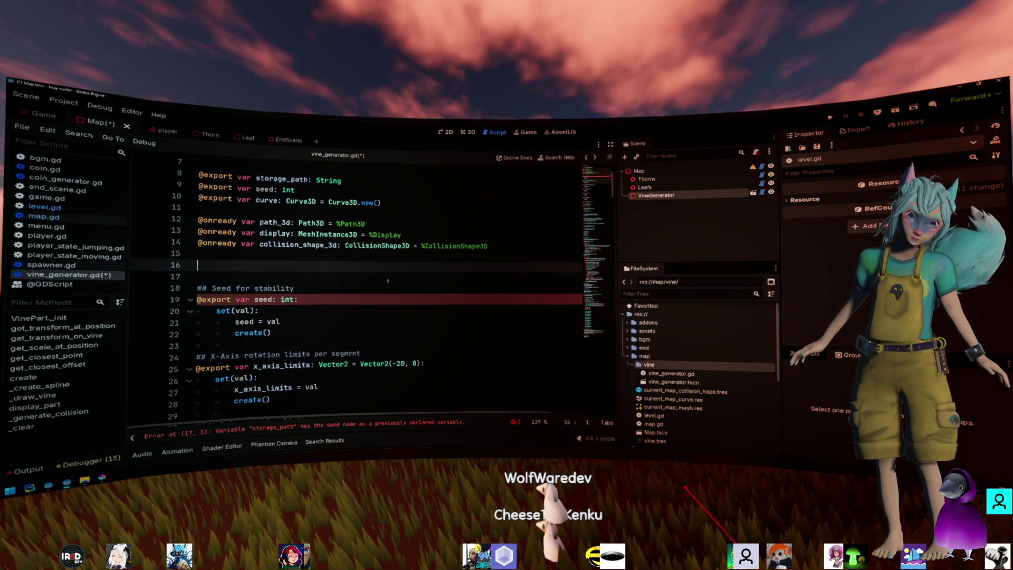
key("BackSpace")
Remove the duplicate seed export, move the seed setter block under the exports, and save
key("BackSpace")
left_click_drag(272, 299, 148, 255)
key("BackSpace")
key("Return")
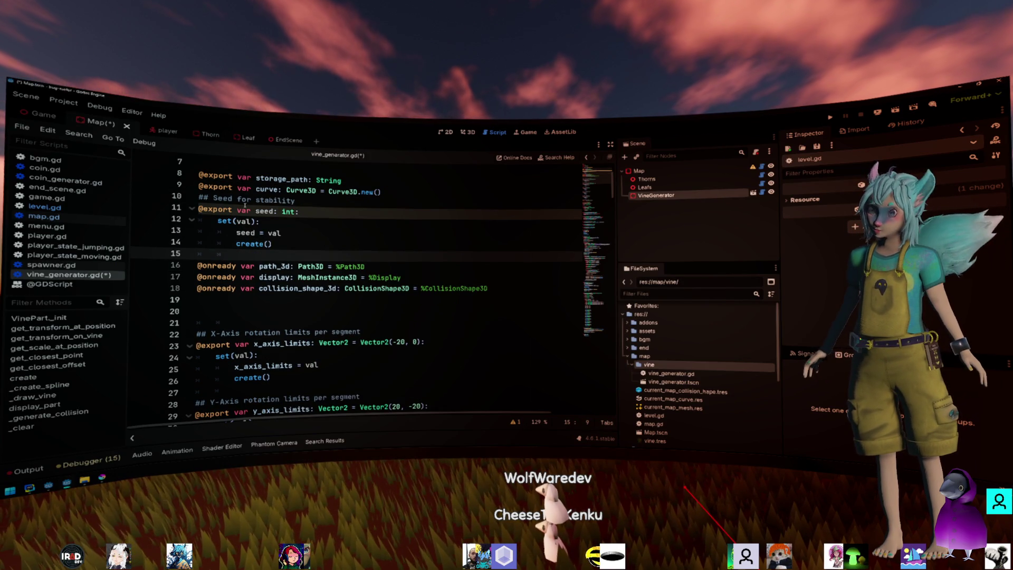
left_click(346, 235)
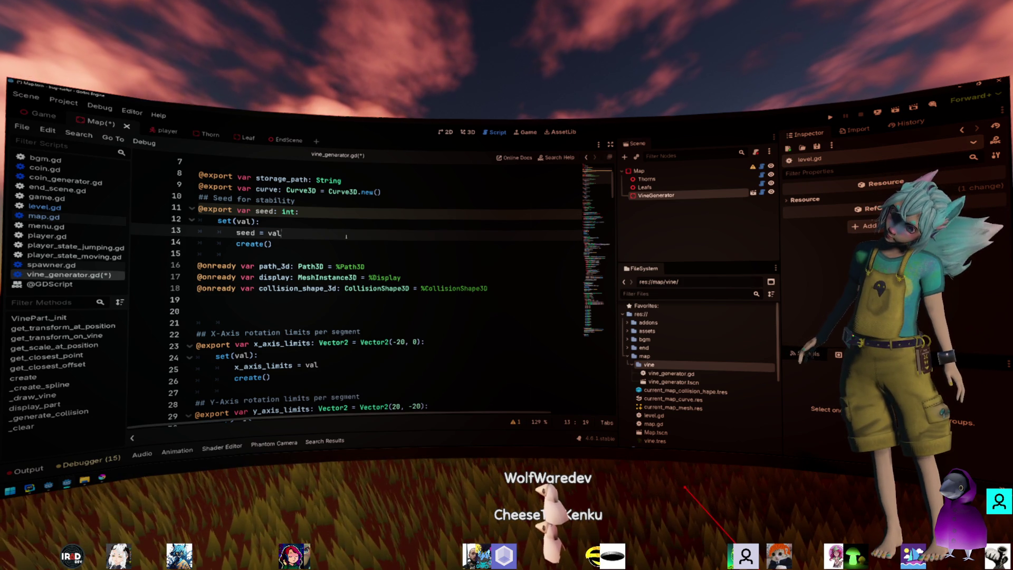
left_click(300, 305)
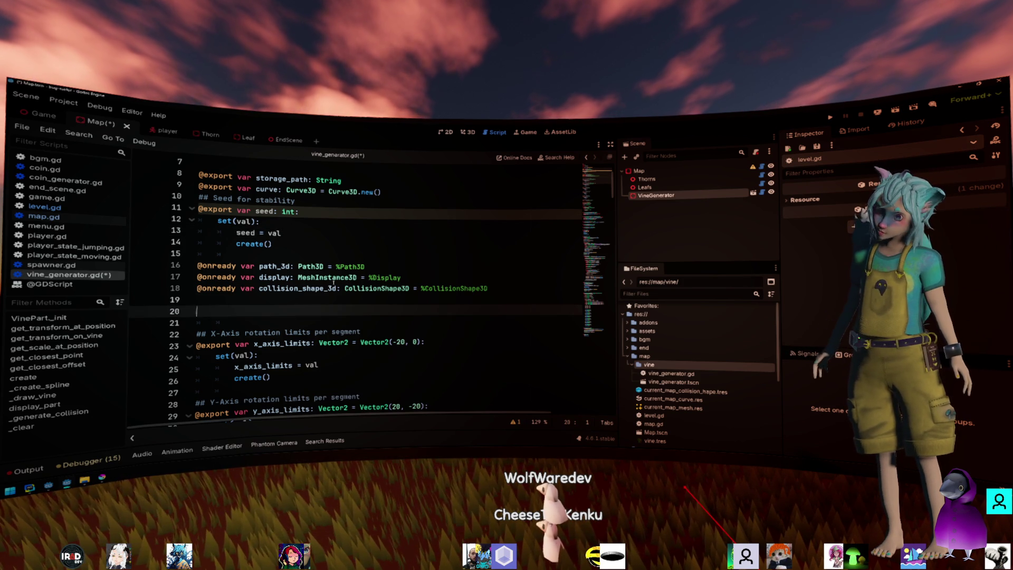
key("ctrl+s")
Dismiss the String documentation popup and place the caret on empty line 19
left_click(331, 245)
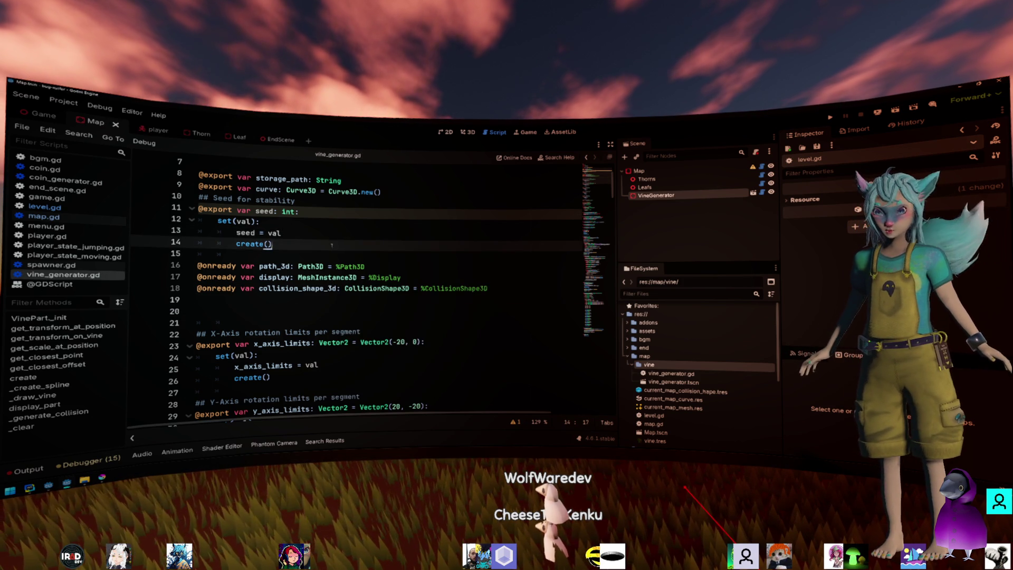
scroll(331, 245, "up", 2)
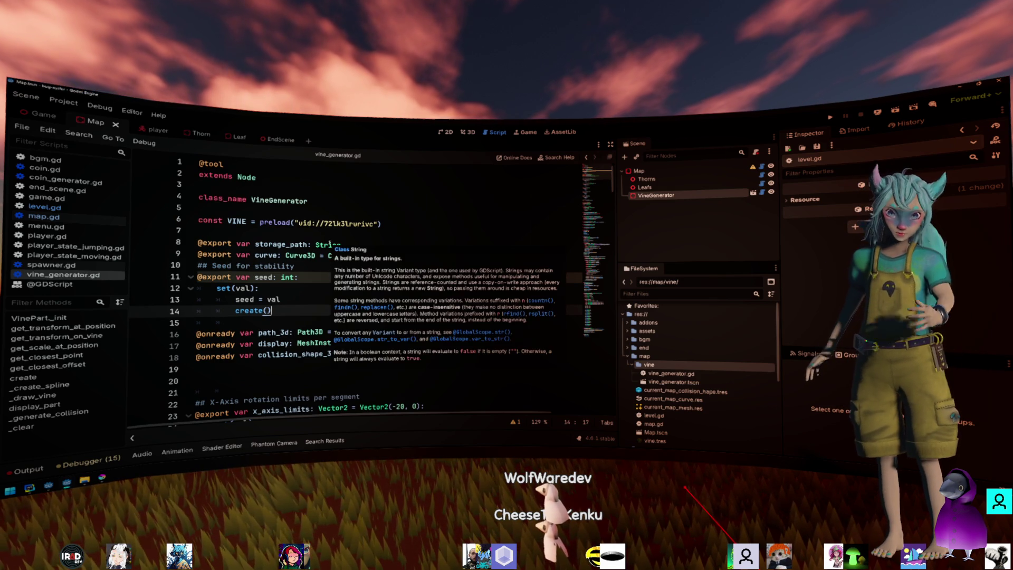
left_click(333, 234)
scroll(417, 249, "down", 2)
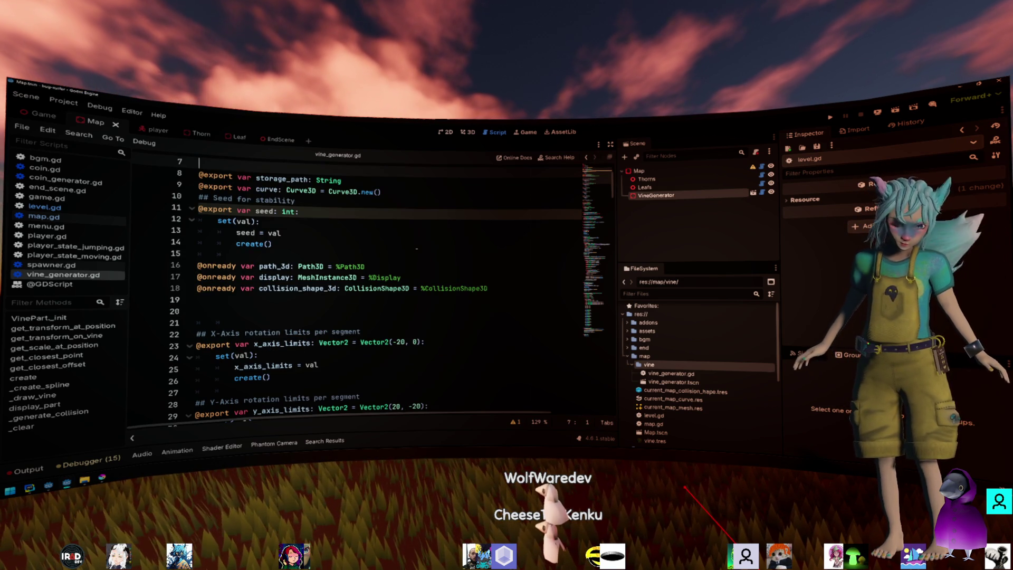
left_click(353, 301)
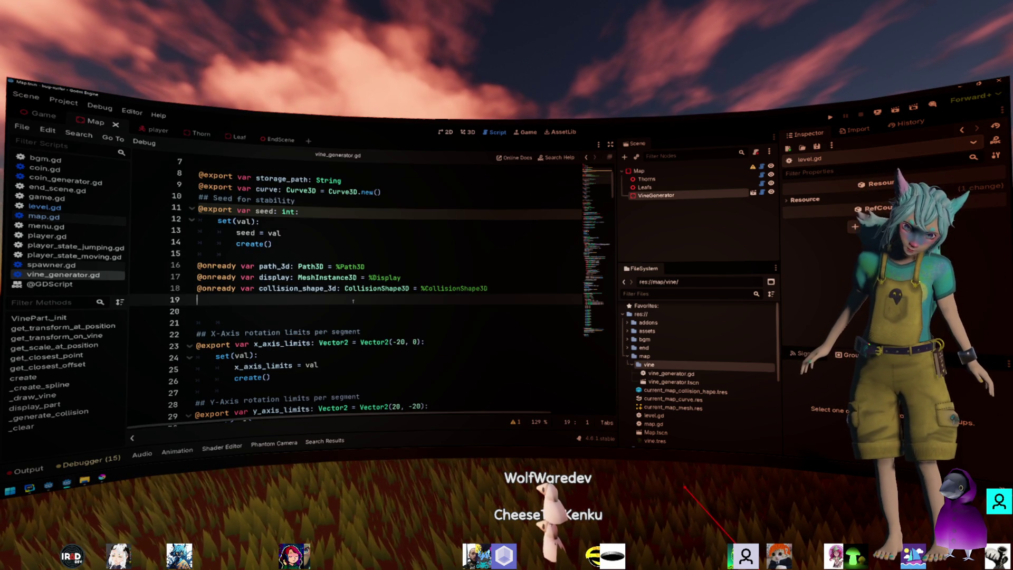
Delete the extra blank line below line 19 and review the script's declarations
key("Delete")
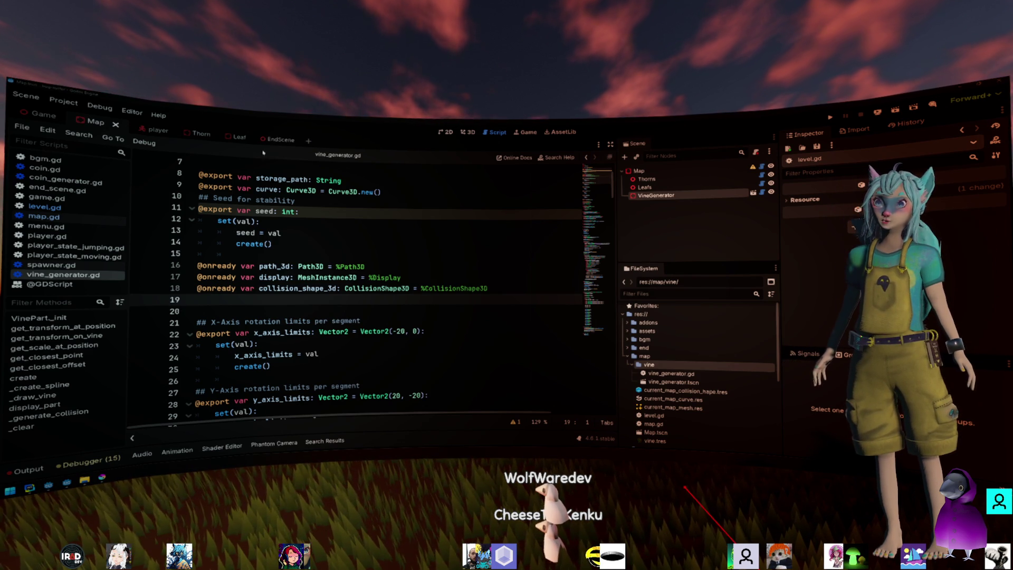
left_click(359, 386)
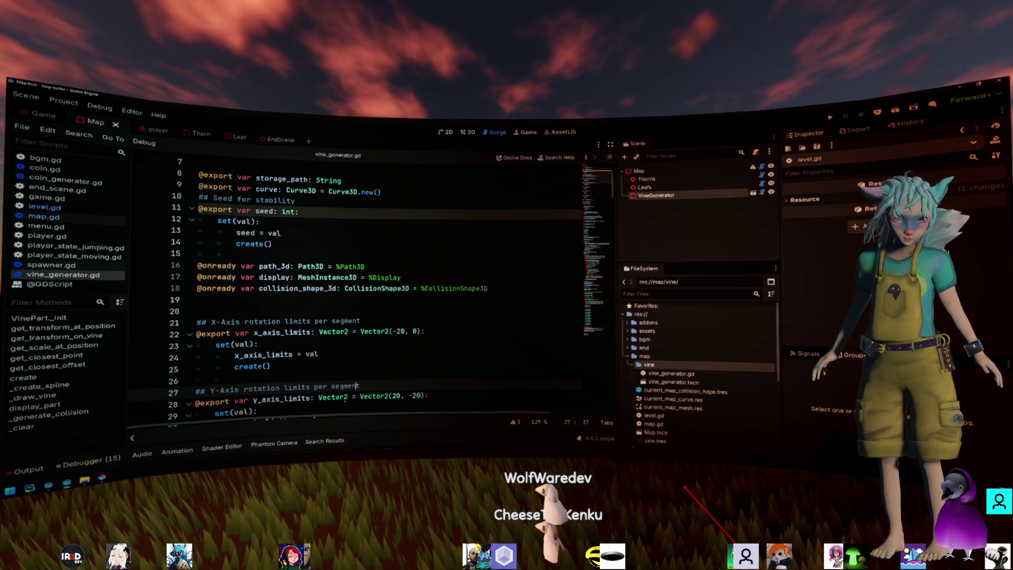
scroll(358, 385, "up", 1)
left_click(354, 310)
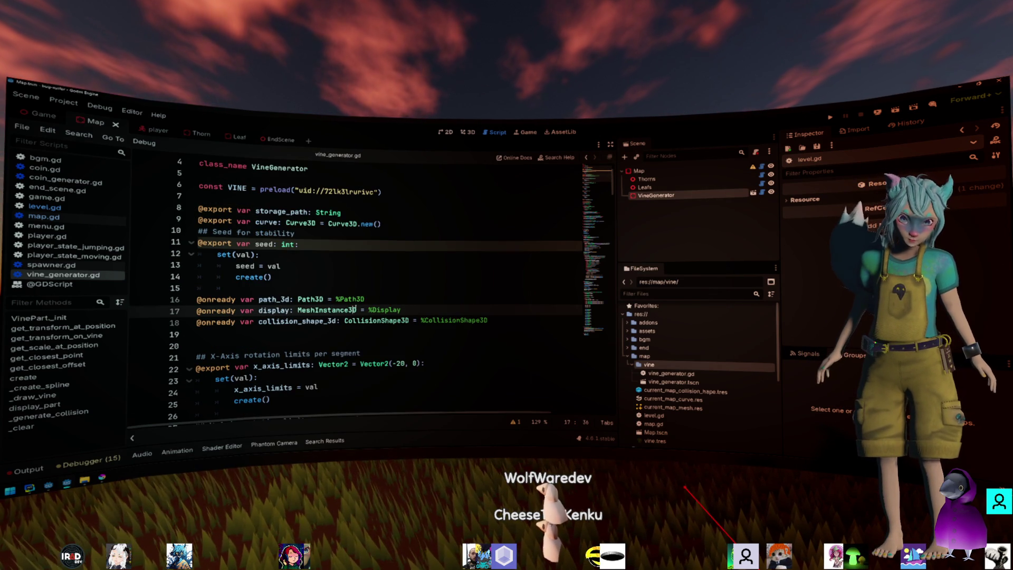
left_click(360, 259)
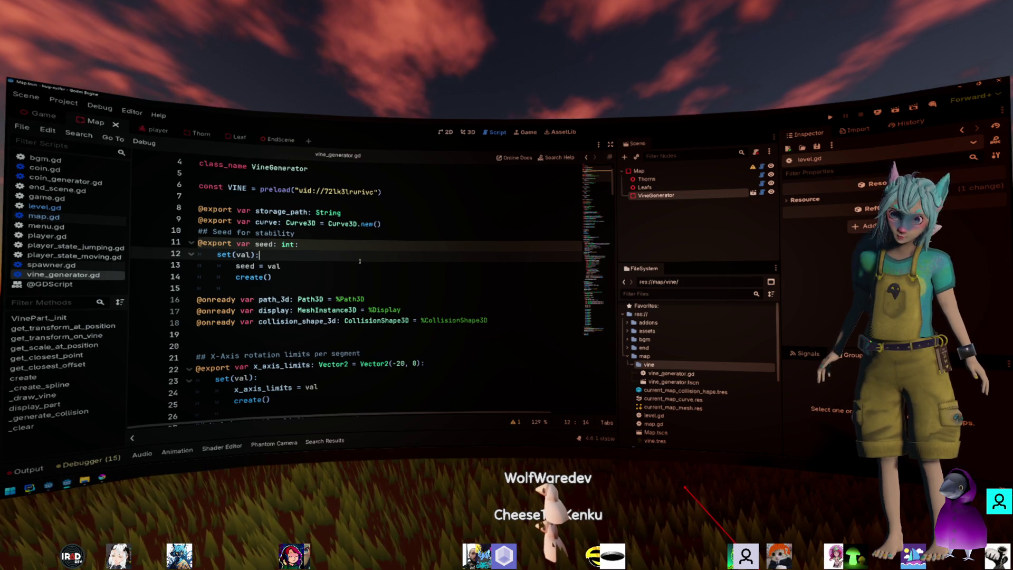
Look over the seed setter lines, then select the Map node to show its properties
left_click_drag(227, 289, 224, 255)
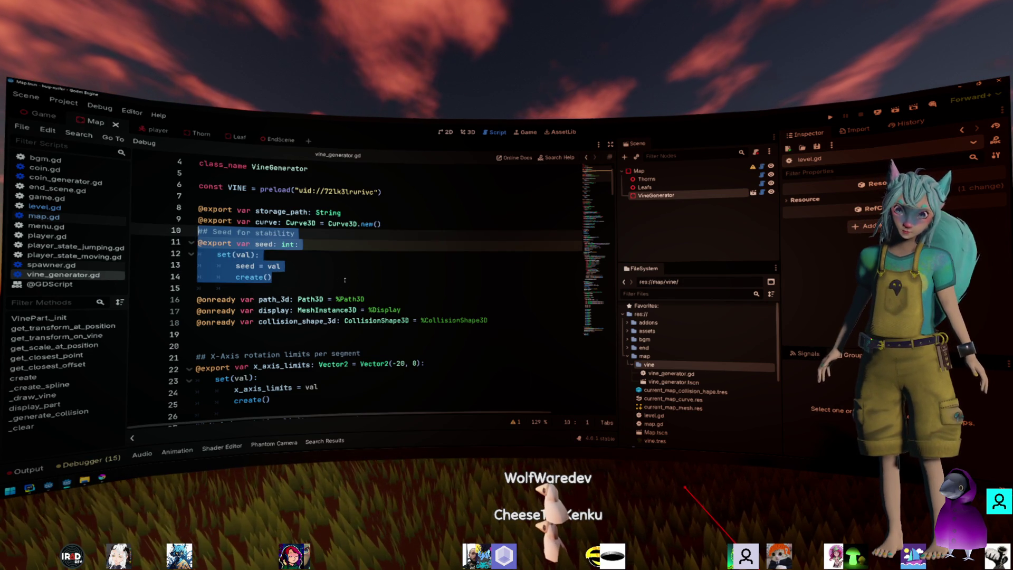
left_click(348, 278)
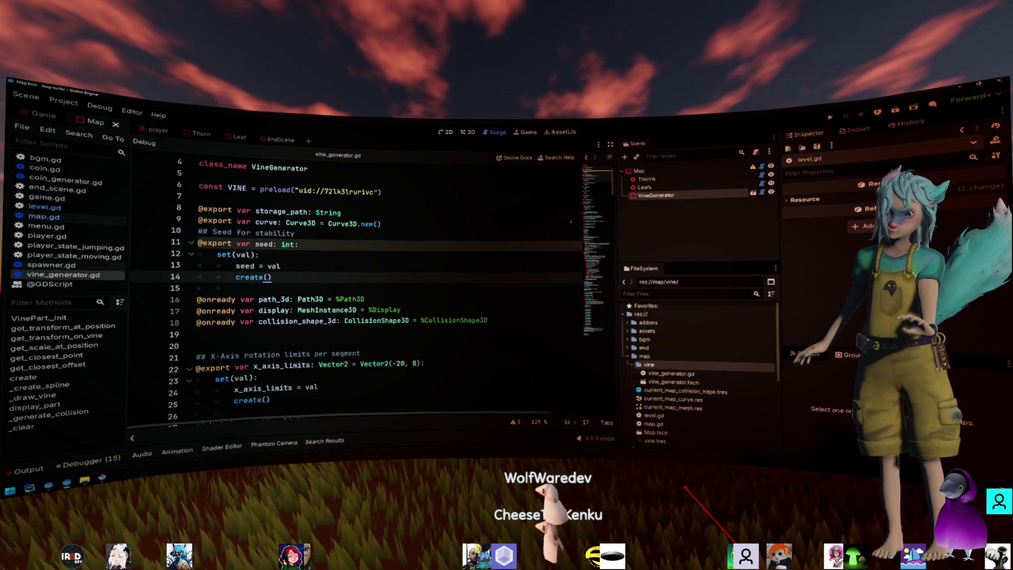
left_click(728, 170)
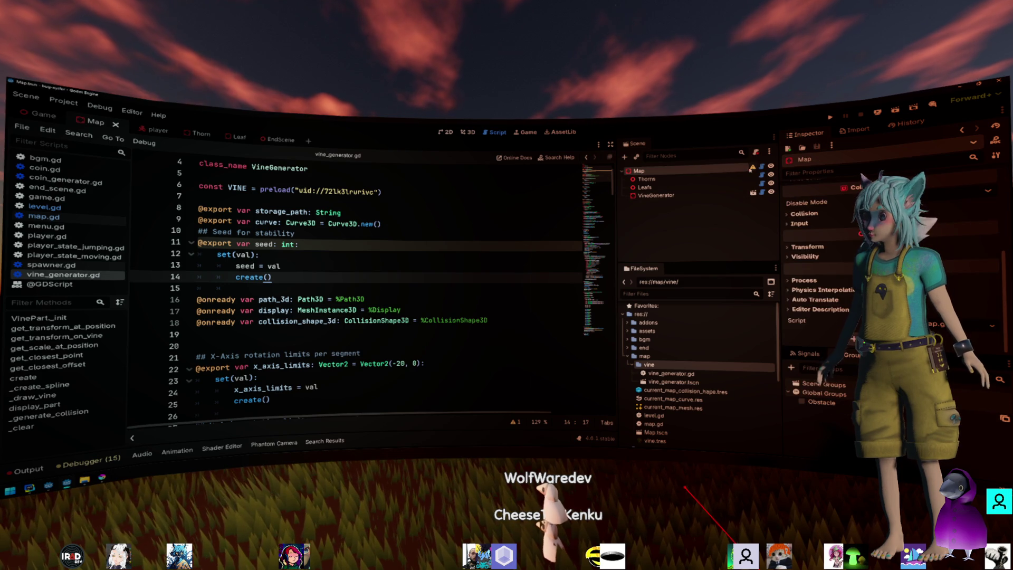
Change the Map node's type to Node3D
right_click(722, 169)
left_click(737, 277)
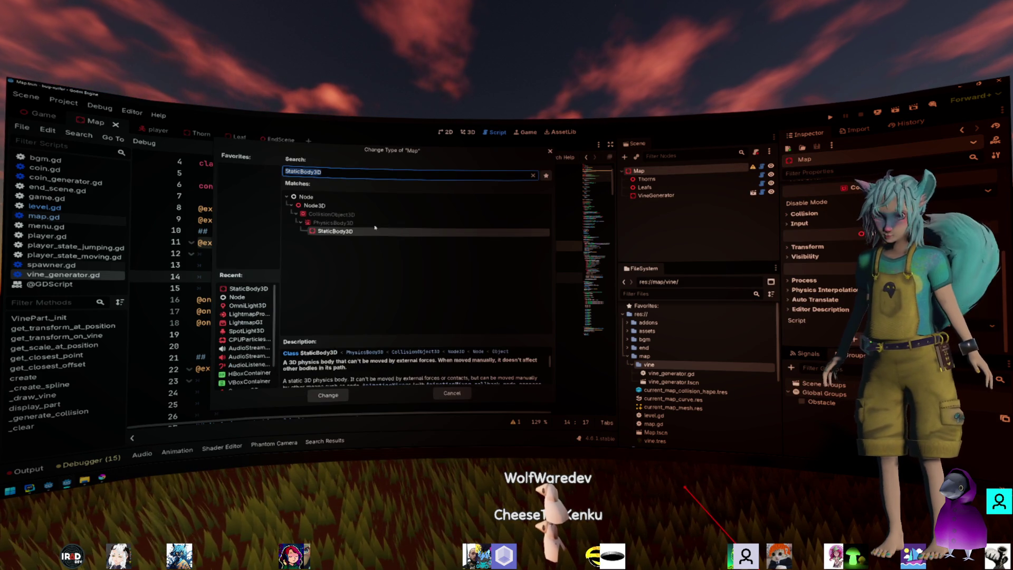
double_click(315, 205)
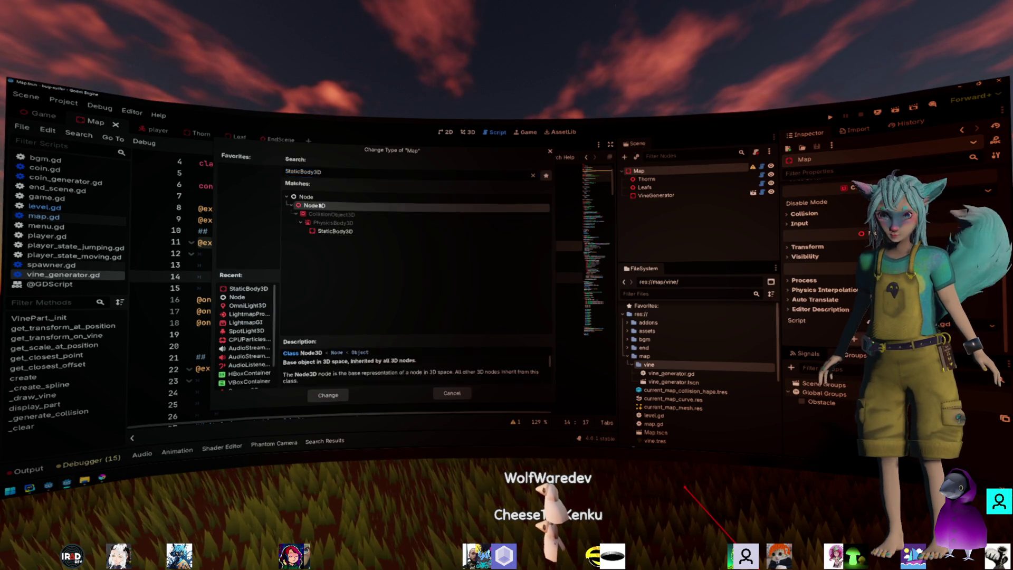
Open the Map node's map.gd script and scroll through its lookup functions
left_click(763, 166)
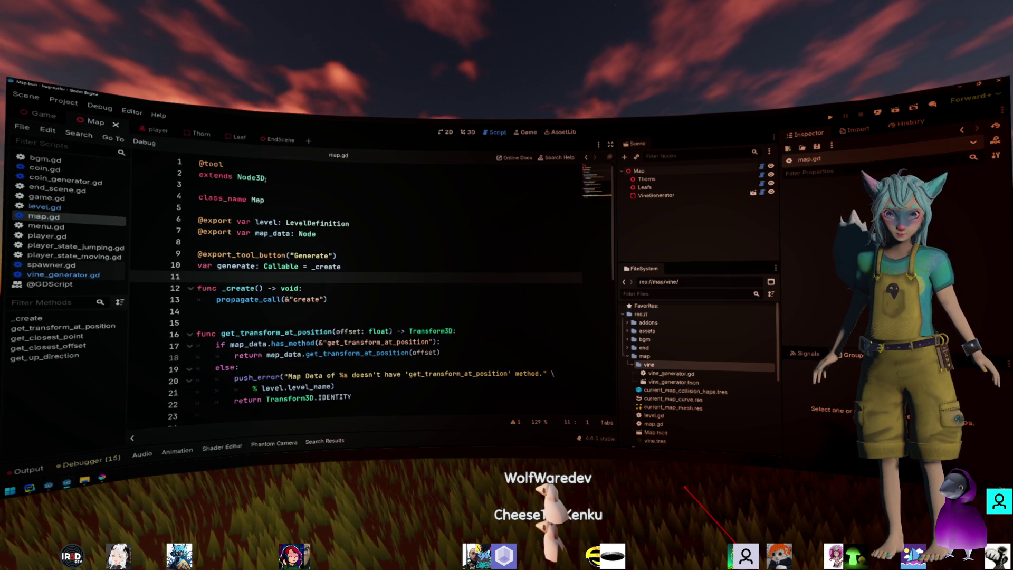
scroll(267, 179, "down", 8)
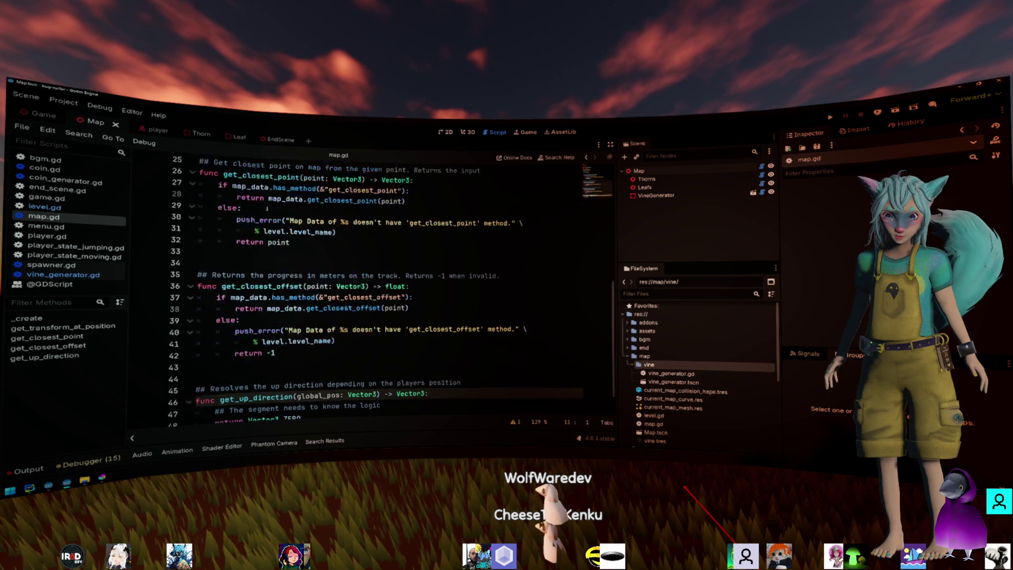
scroll(267, 209, "up", 8)
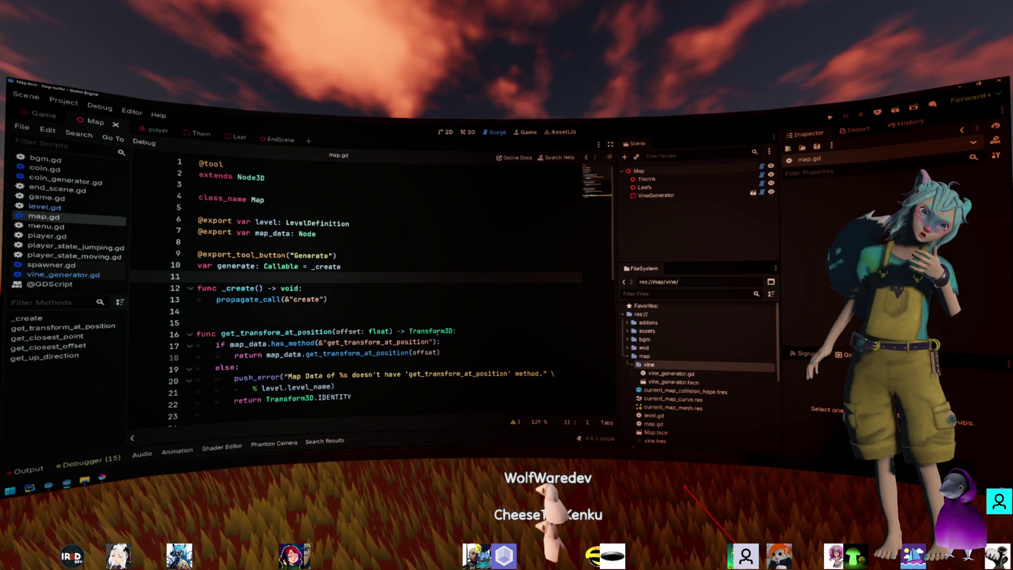
scroll(370, 285, "down", 1)
left_click(371, 275)
Declare 'var _segments: Array[Node] = []' on line 12 of map.gd
key("Up")
key("Up")
key("Up")
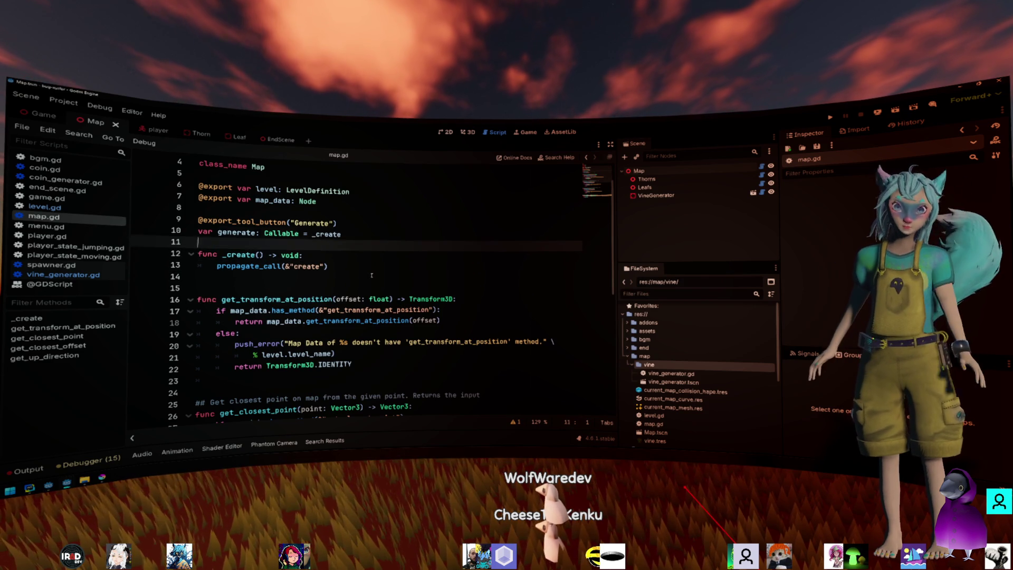
key("Down")
key("Down")
key("Down")
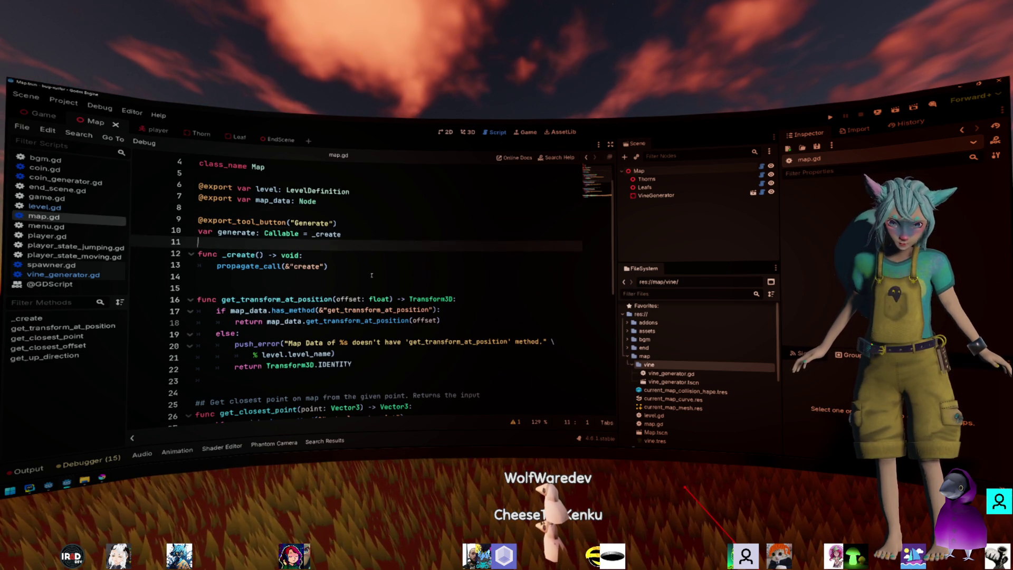
key("Return")
key("Return")
key("Up")
type("var segments")
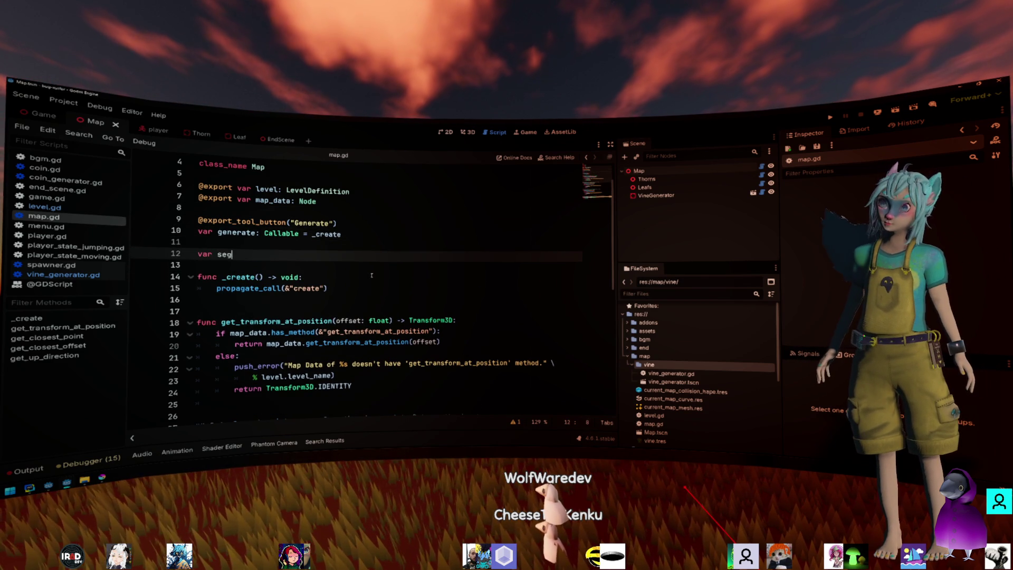
type(": Array[")
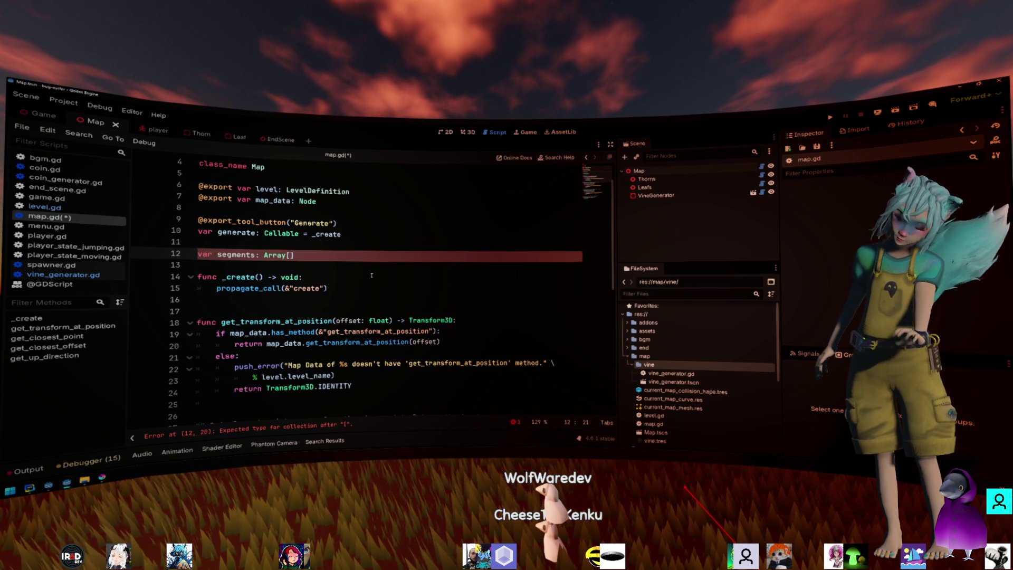
type("Node]")
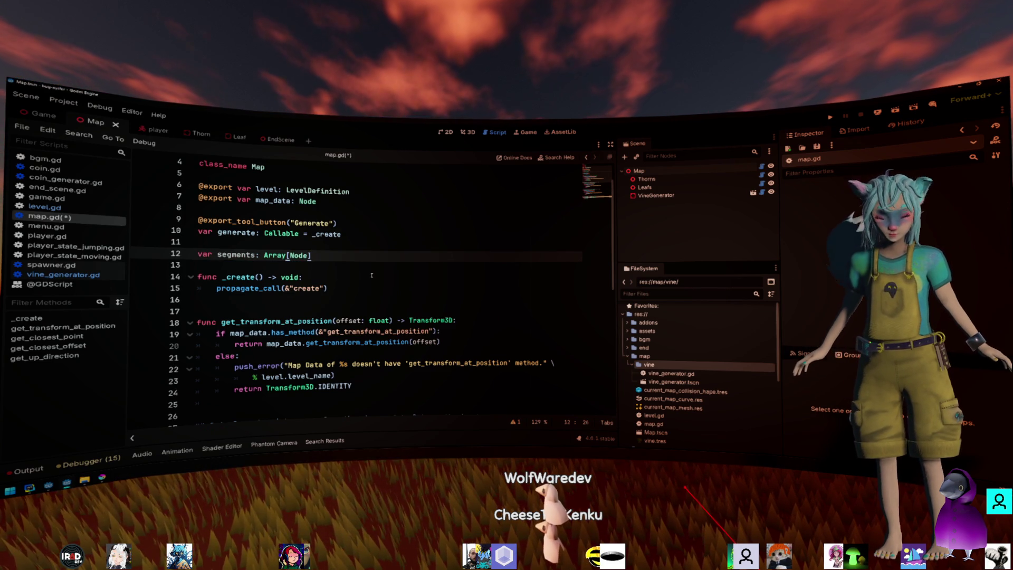
type(" = []")
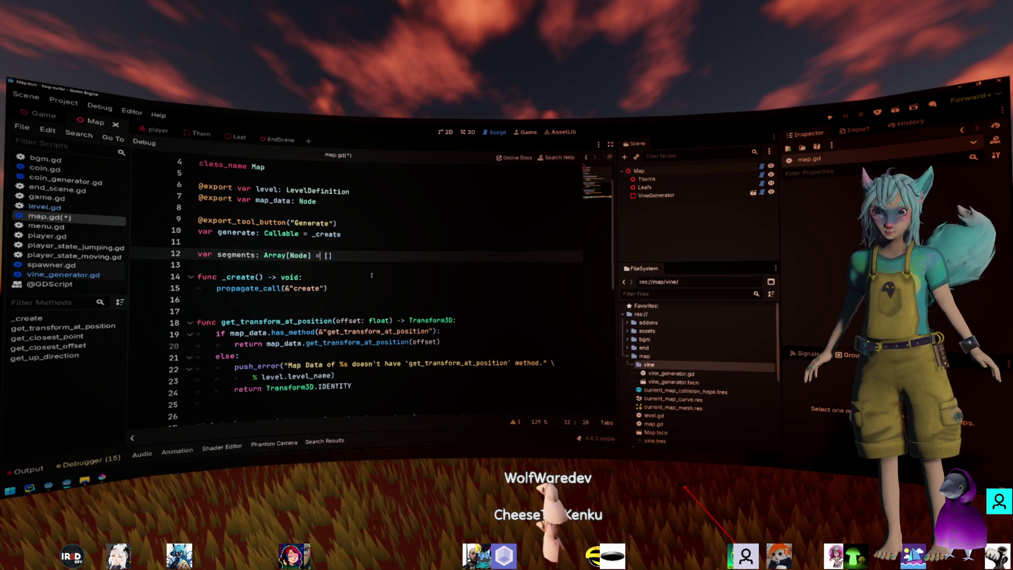
key("Left")
key("Left")
key("Left")
key("Home")
key("Right")
key("Right")
key("Right")
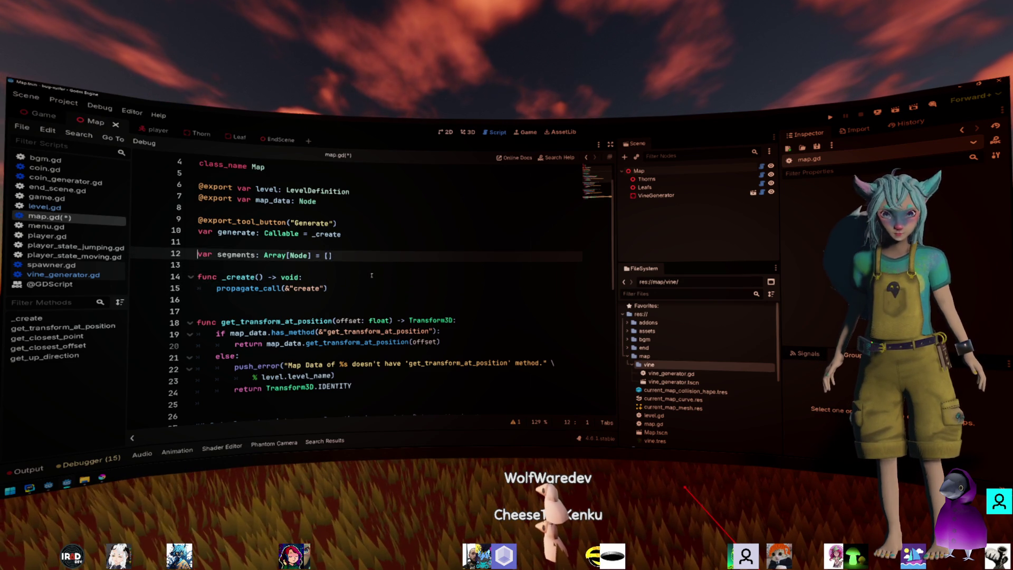
type("_")
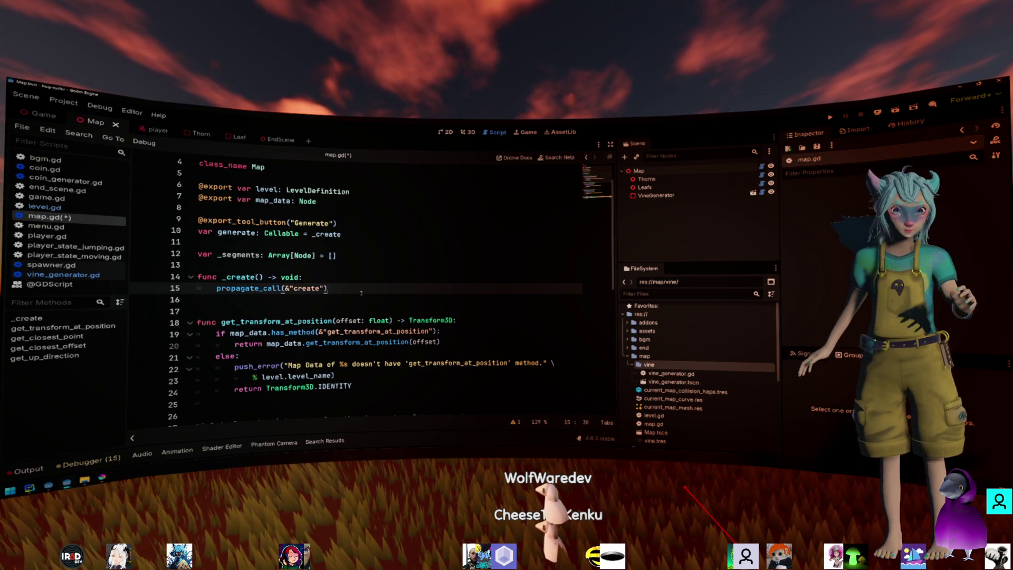
Add a 'func _ready() -> void:' function below _create
left_click(396, 301)
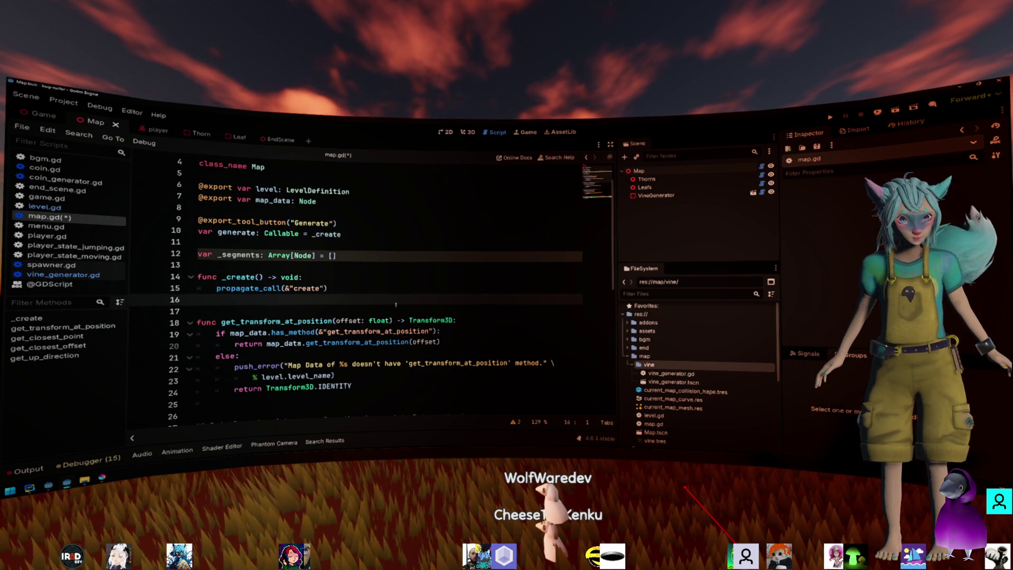
key("Return")
key("Return")
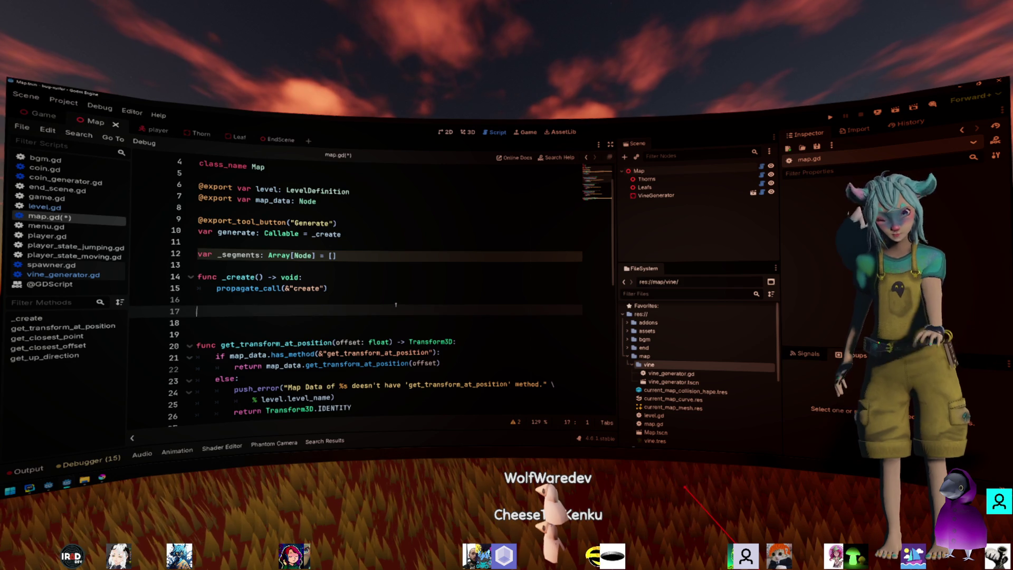
key("Return")
key("Up")
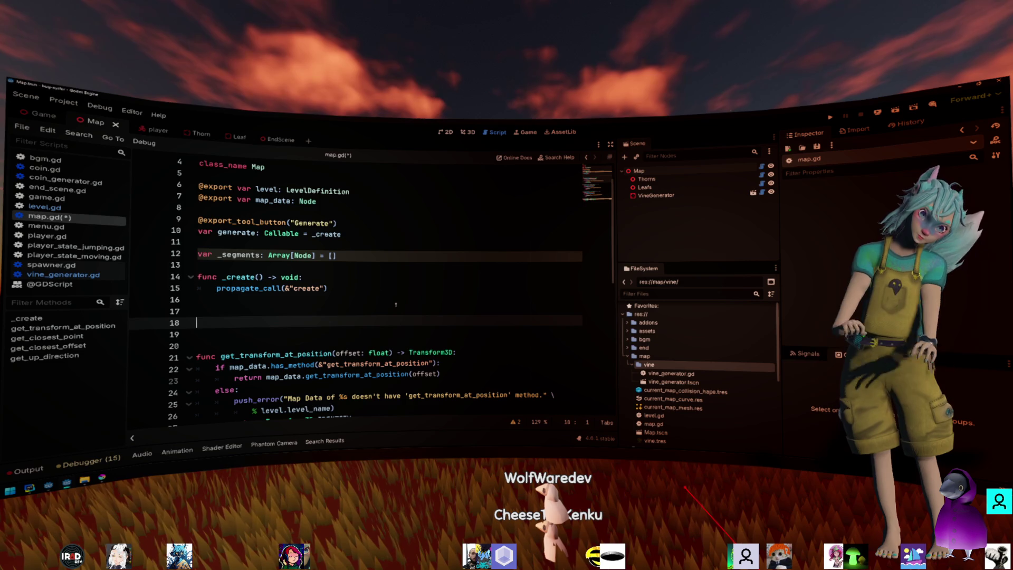
type("rea")
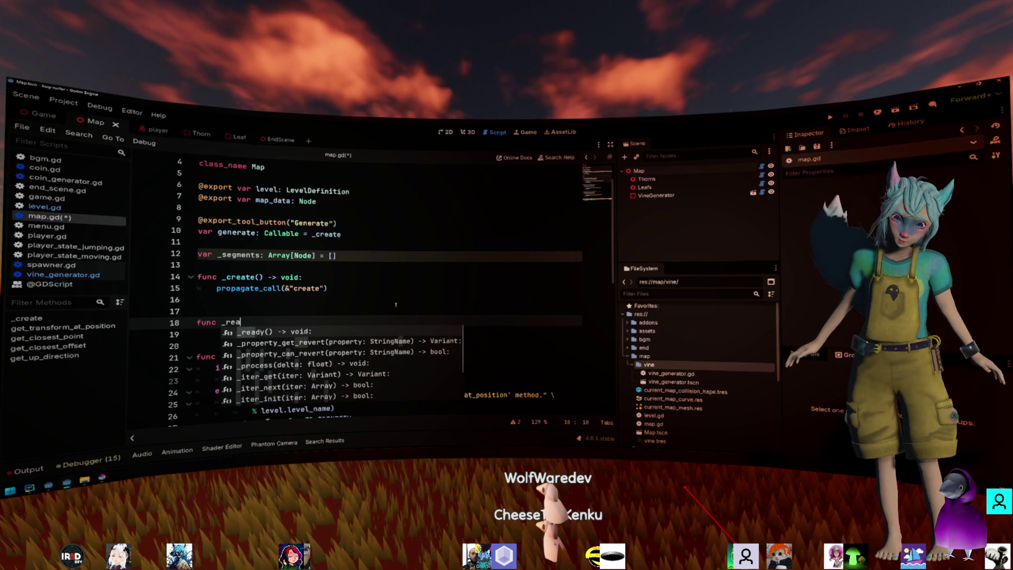
key("Return")
key("Return")
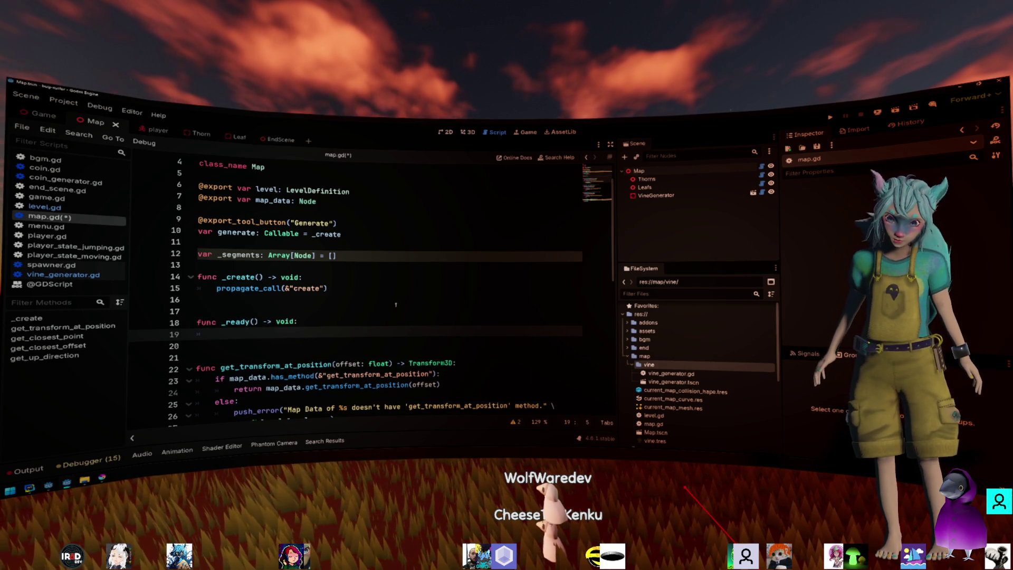
Start a 'for child in get_children():' loop inside _ready
type("_c")
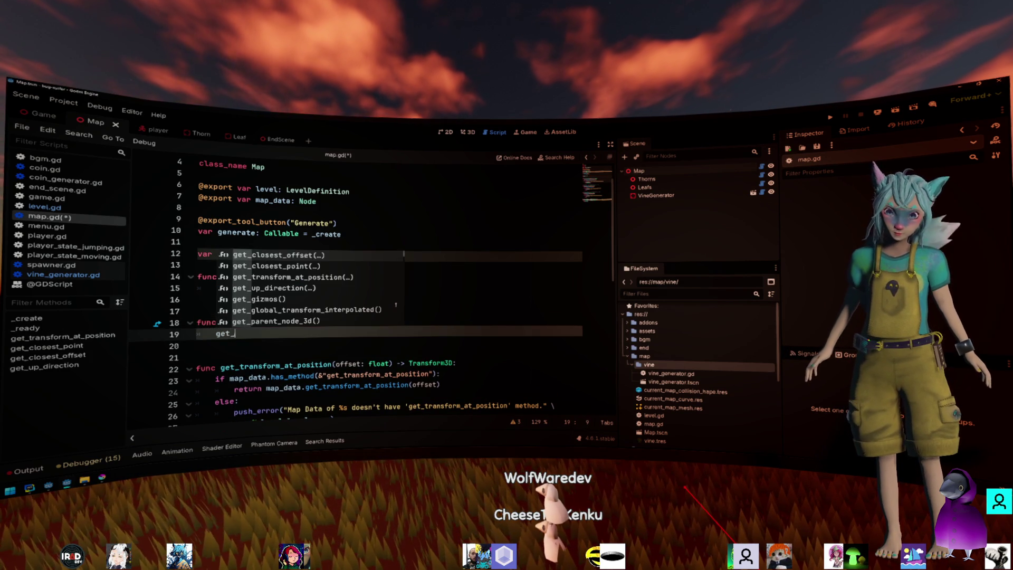
key("Down")
key("Down")
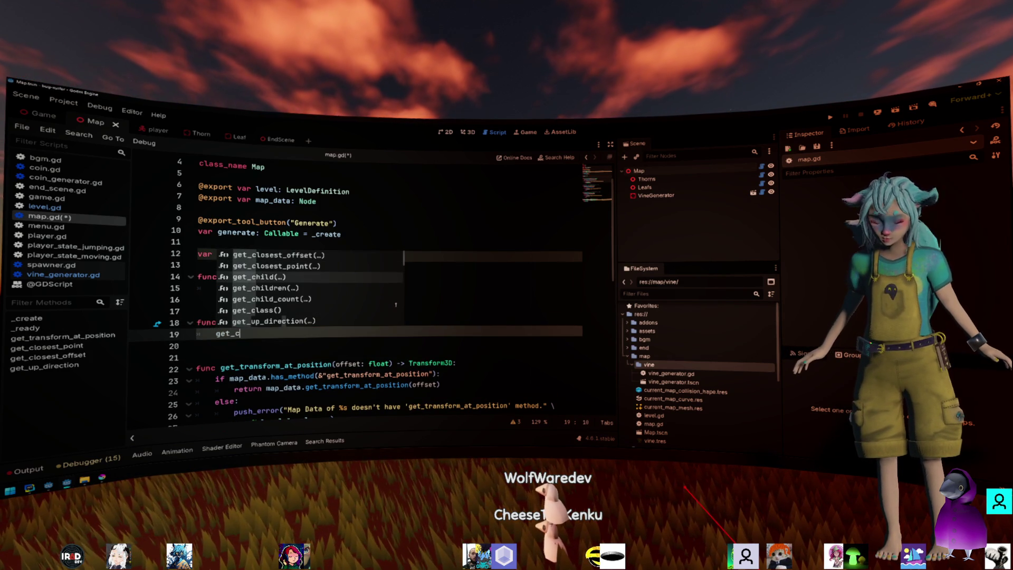
key("Return")
key("Home")
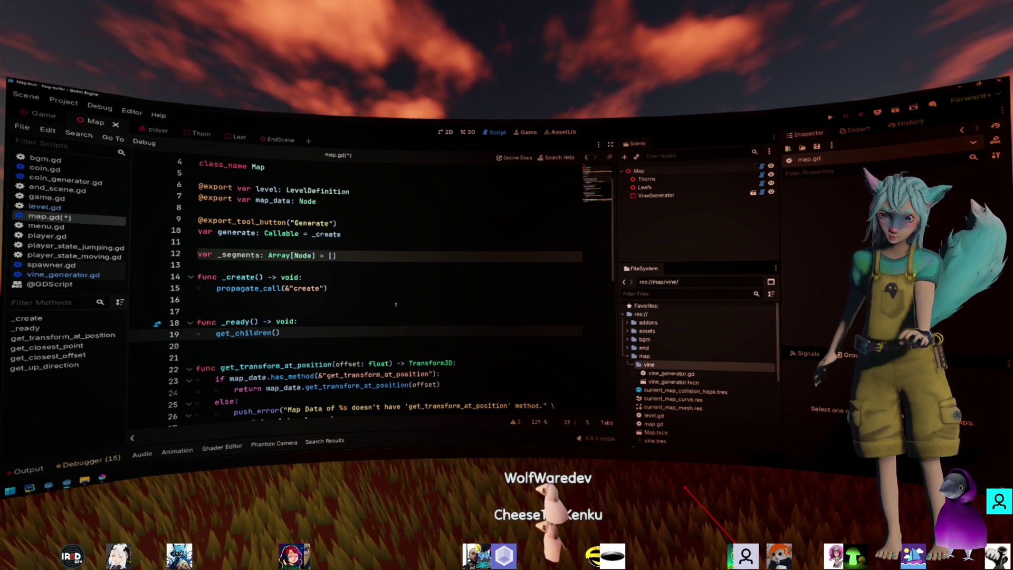
type("var chi")
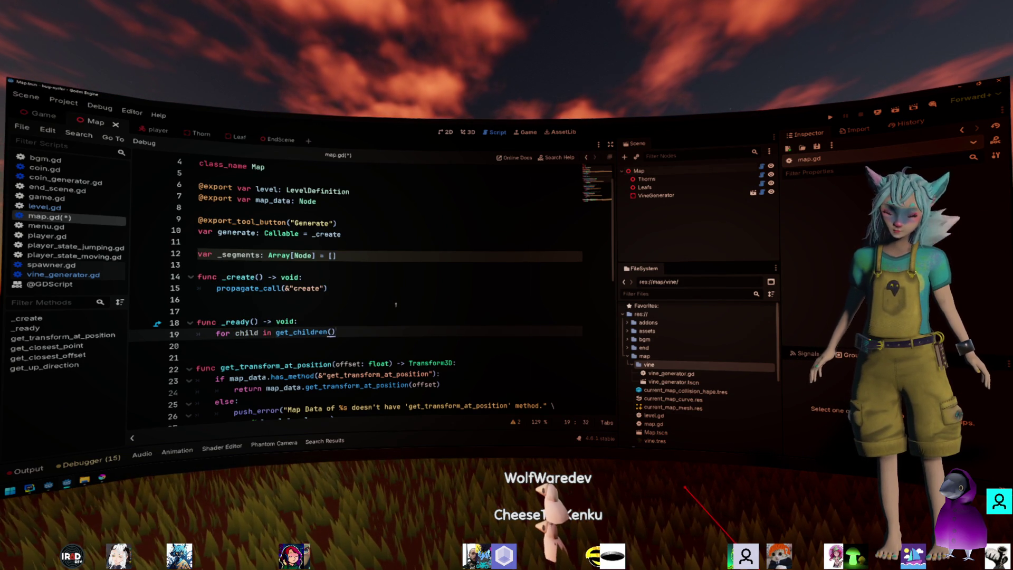
type(":")
key("Return")
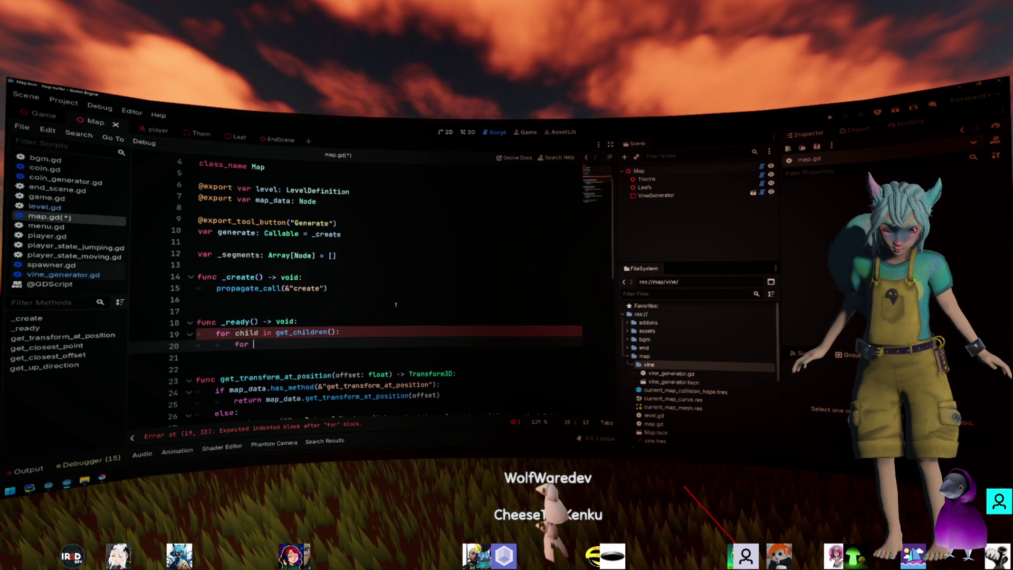
Add 'if child is Segment:' with '_segments.append(child)' inside the loop
type("for")
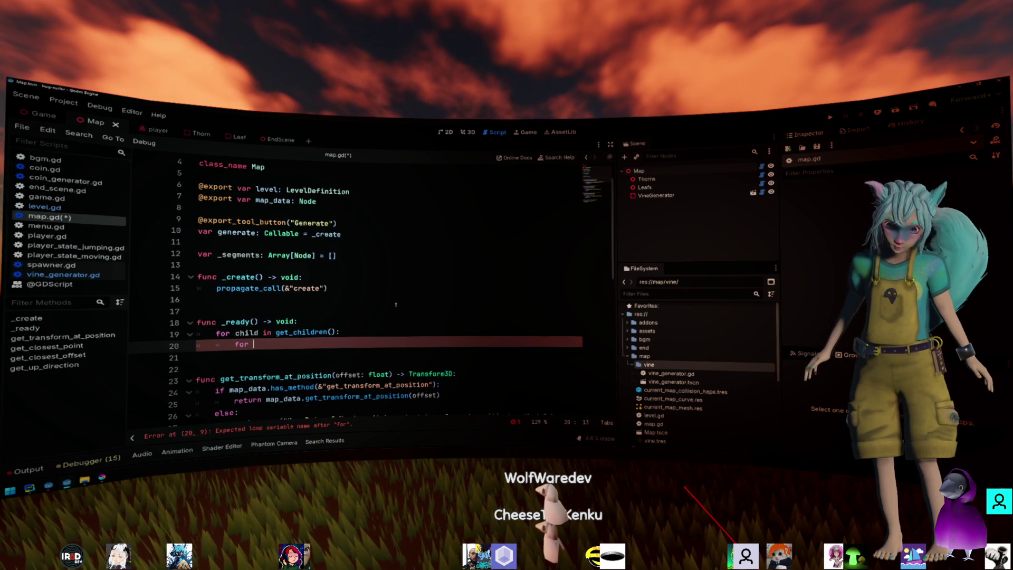
key("BackSpace")
key("BackSpace")
key("BackSpace")
type("if ")
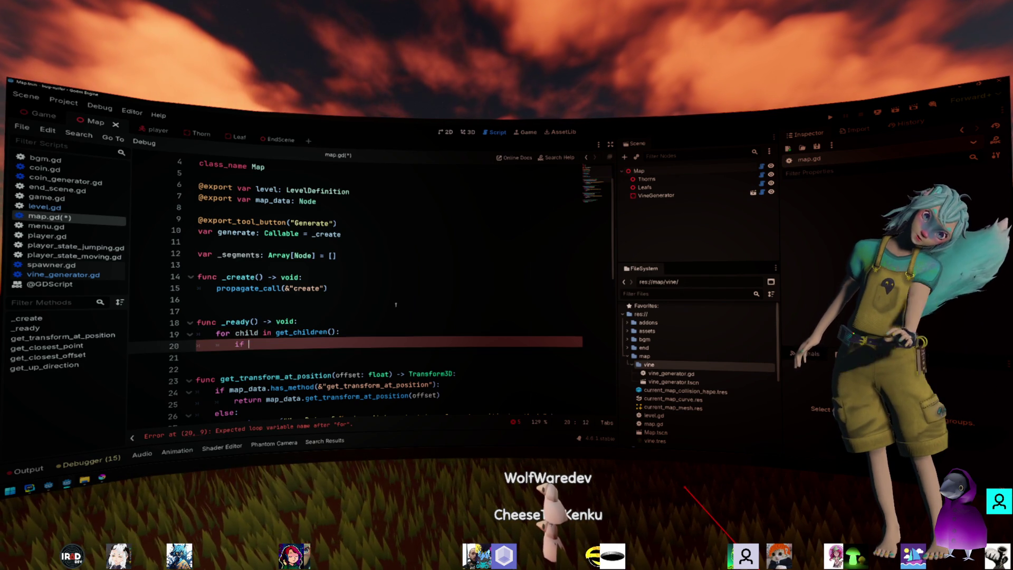
type("child is Segment")
key("Escape")
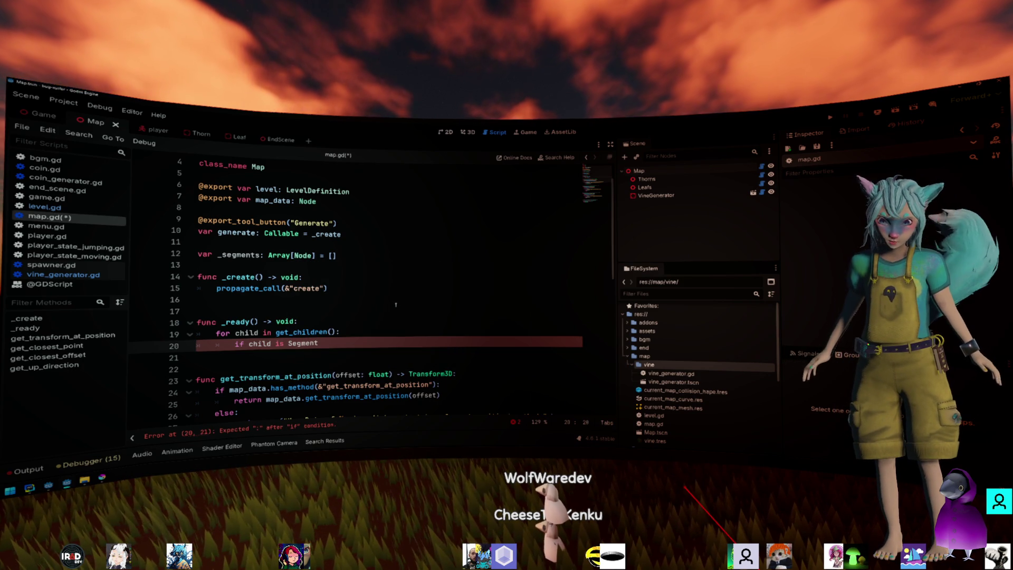
type(":")
key("Return")
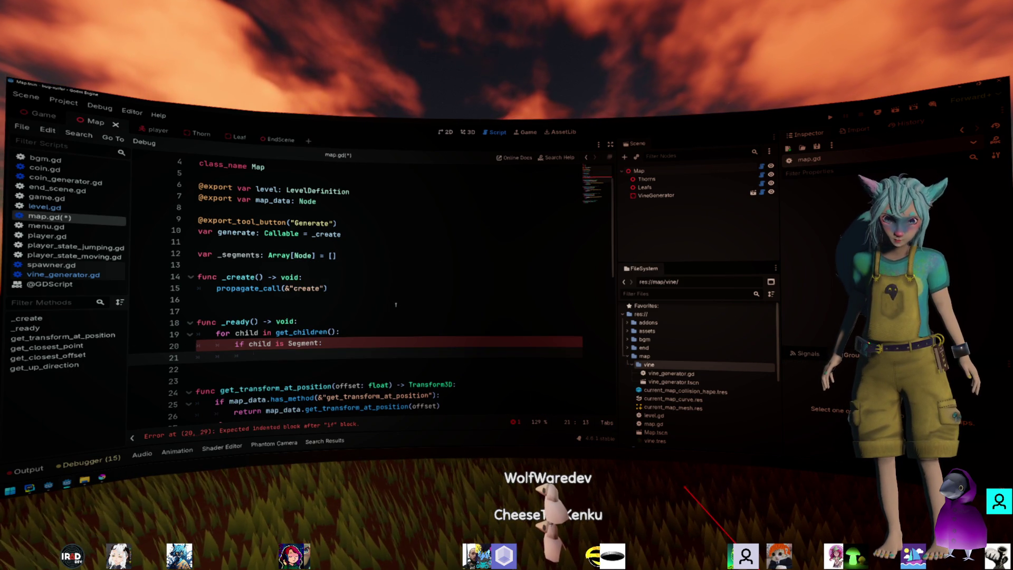
type("ments.add")
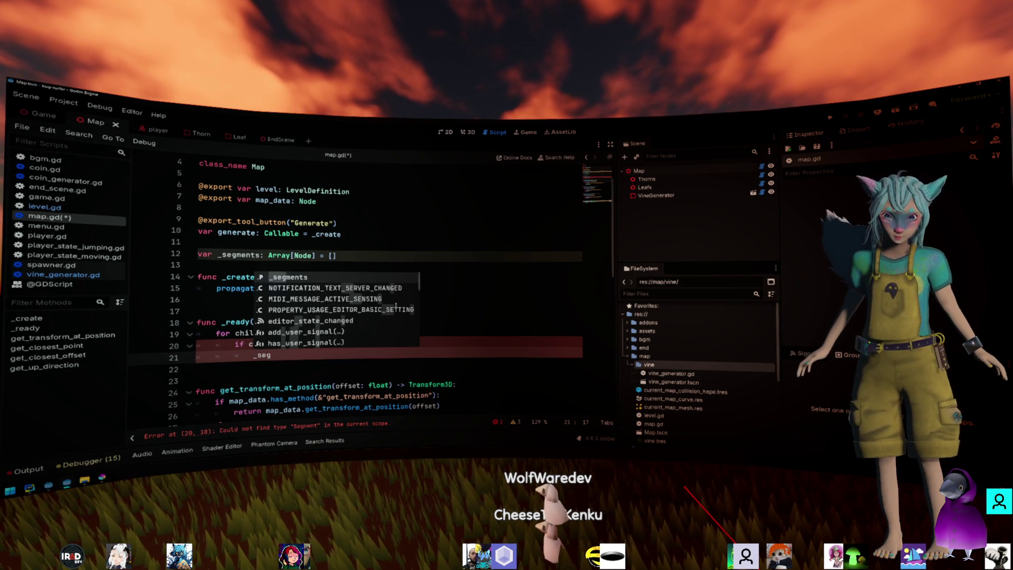
key("BackSpace")
key("BackSpace")
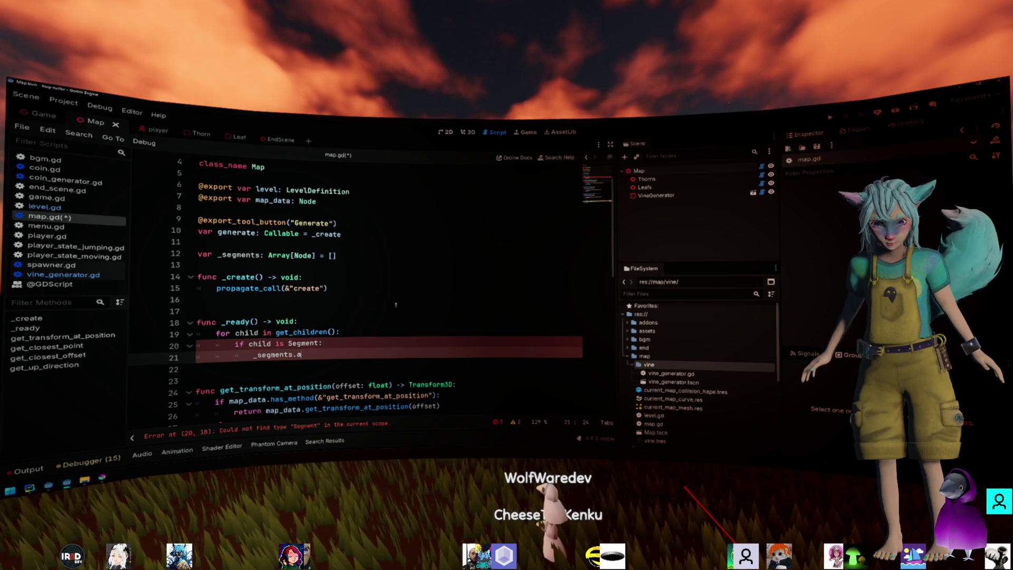
key("Return")
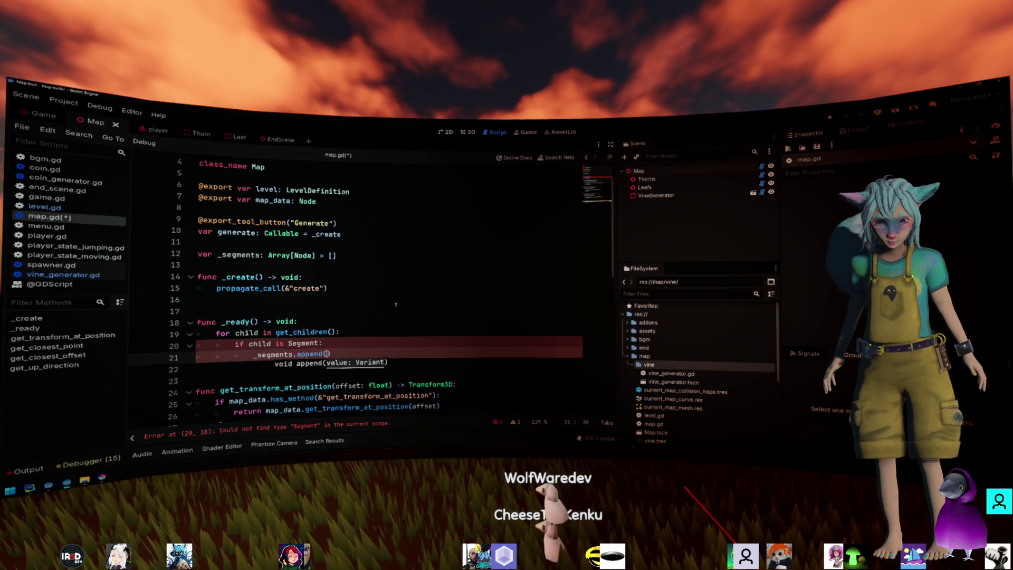
type("hild")
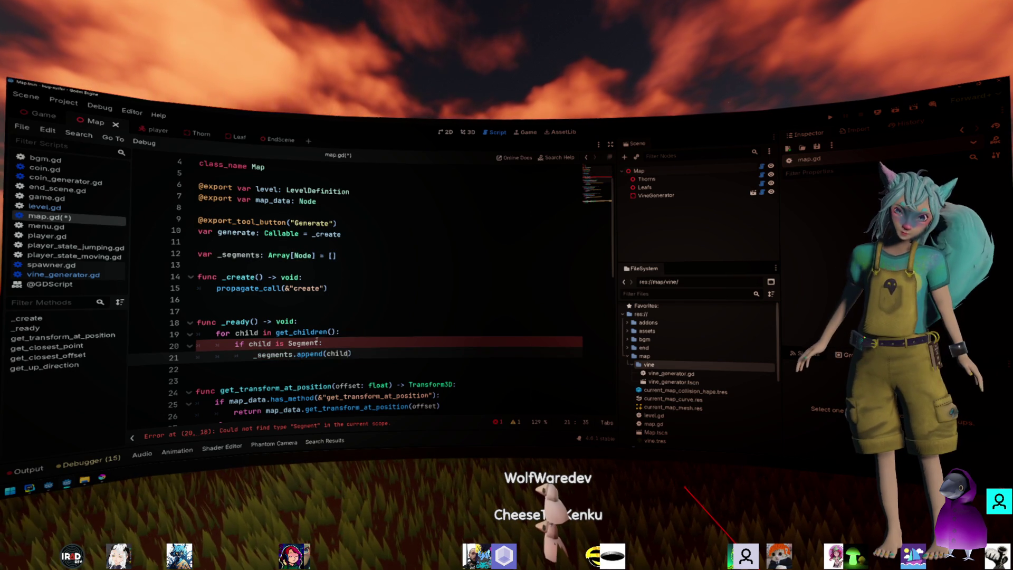
Retype _segments as Array[Segment]
double_click(304, 343)
key("ctrl+c")
double_click(308, 255)
key("ctrl+v")
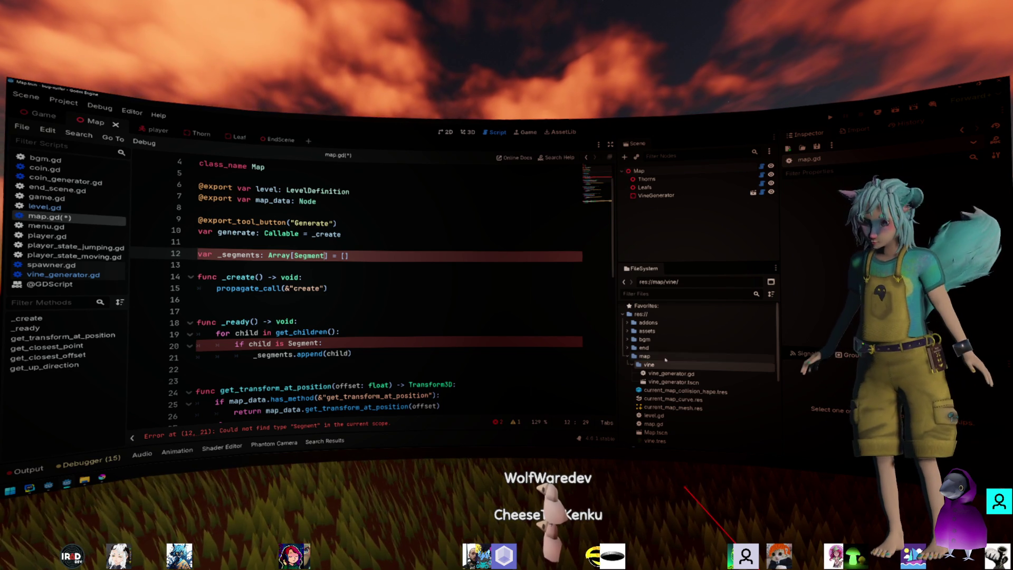
Create a new script named segment.gd in the map folder
right_click(645, 356)
mouse_move(759, 319)
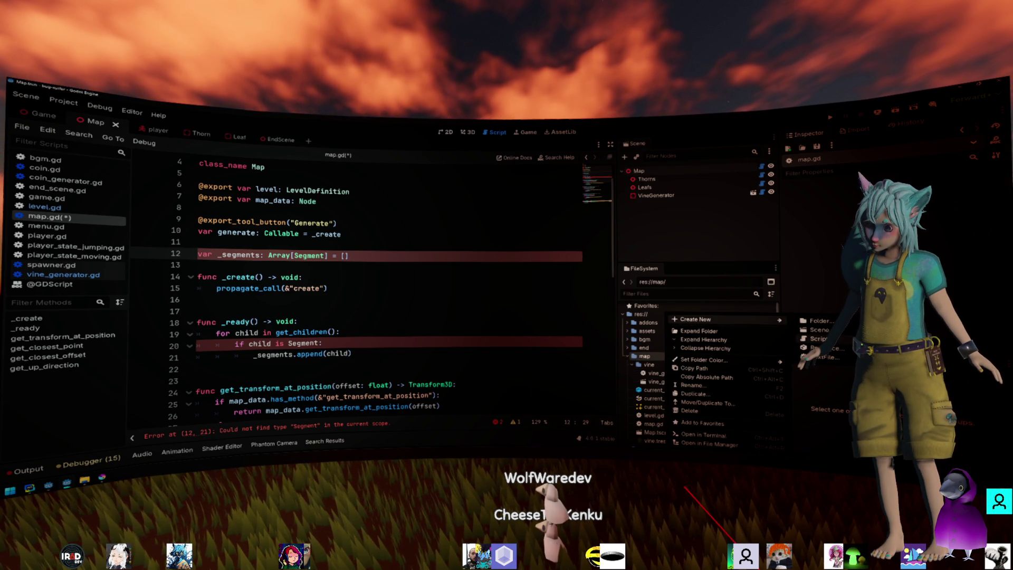
left_click(817, 338)
type("segmen.gd")
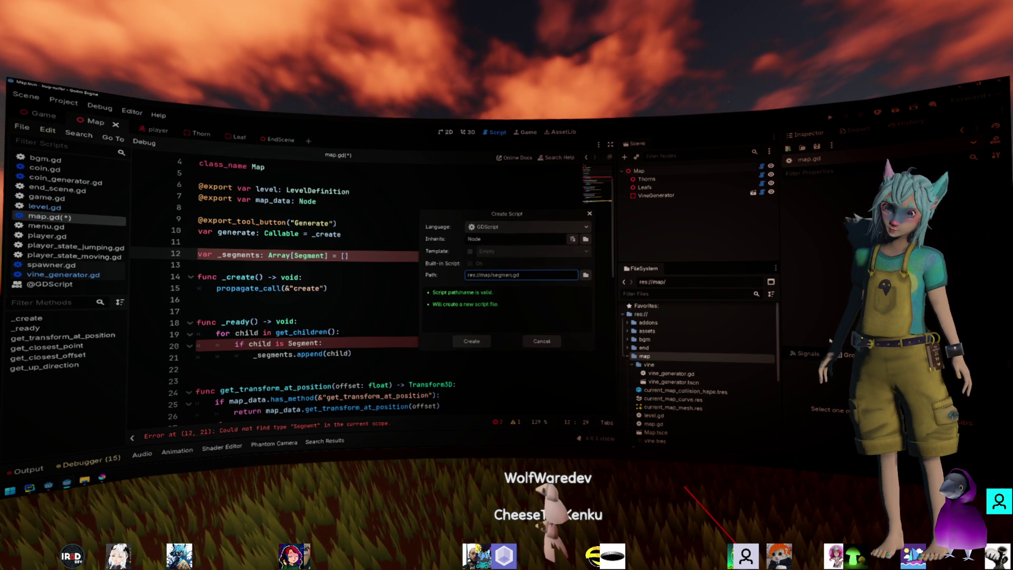
type("t")
key("Return")
Make segment.gd extend Node3D and add 'class_name Segment' below
type("c")
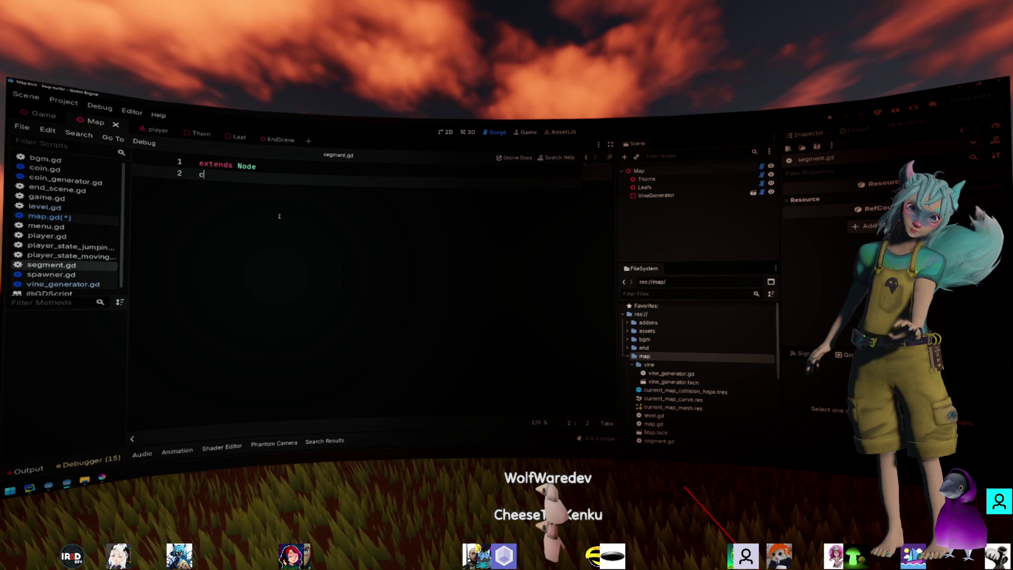
key("BackSpace")
key("BackSpace")
type("3D")
key("Return")
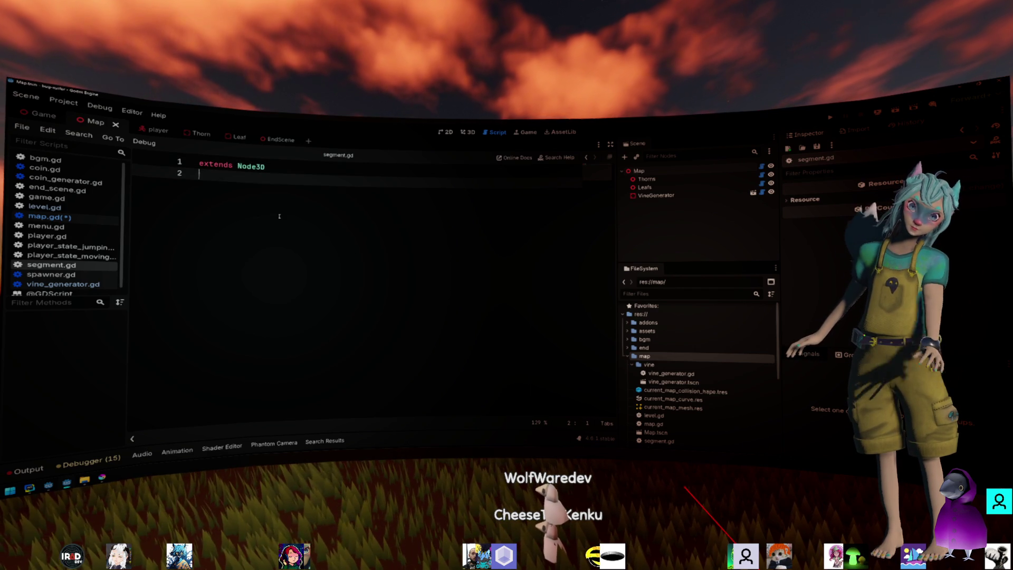
key("Return")
type("class_na")
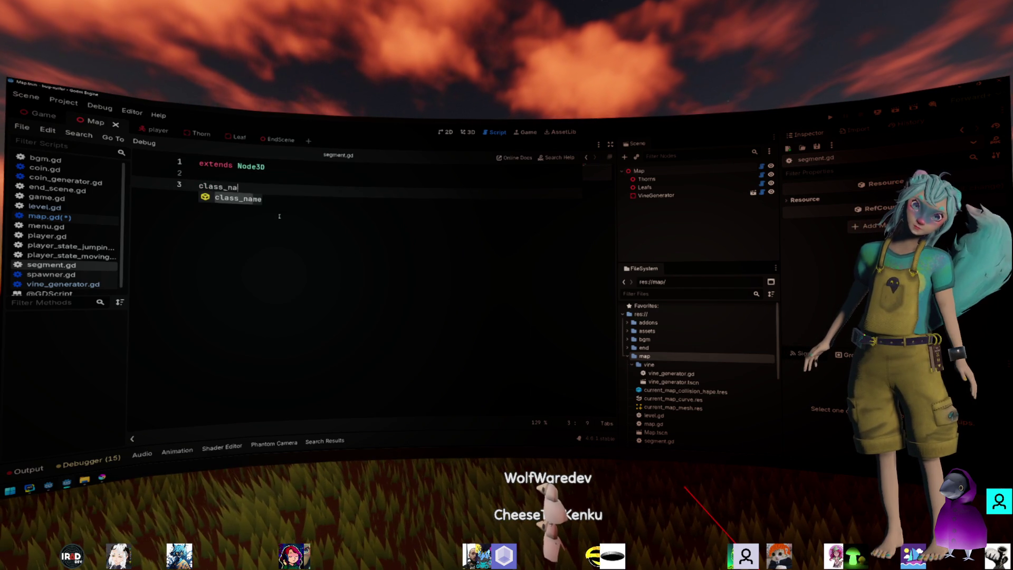
key("Return")
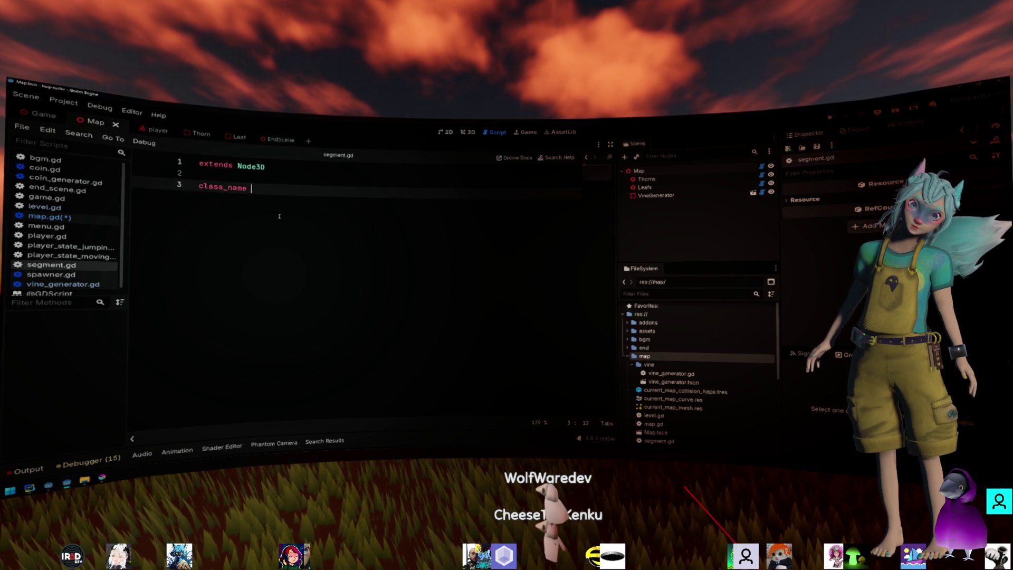
type("Segment")
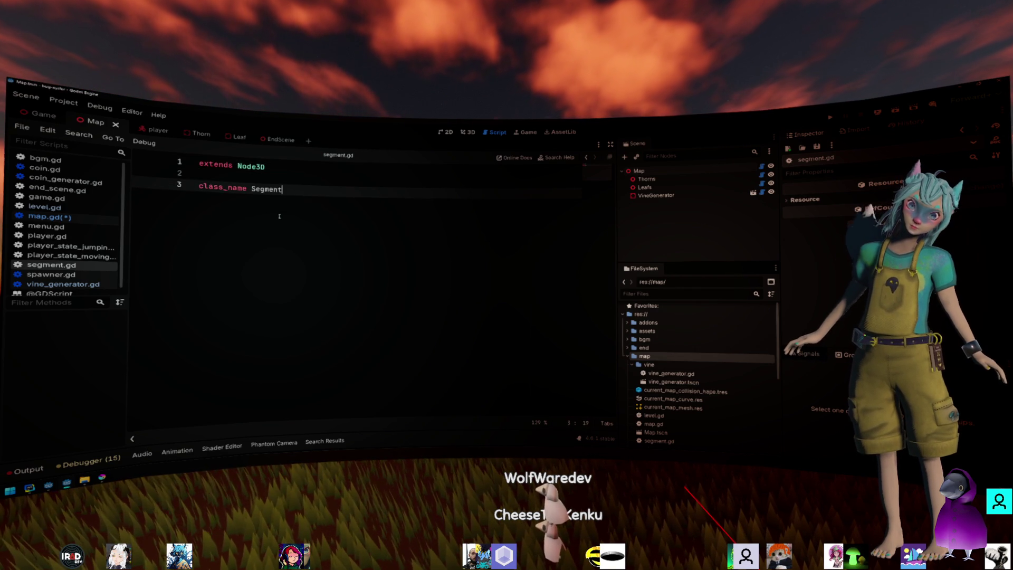
key("Return")
key("Return")
key("Return")
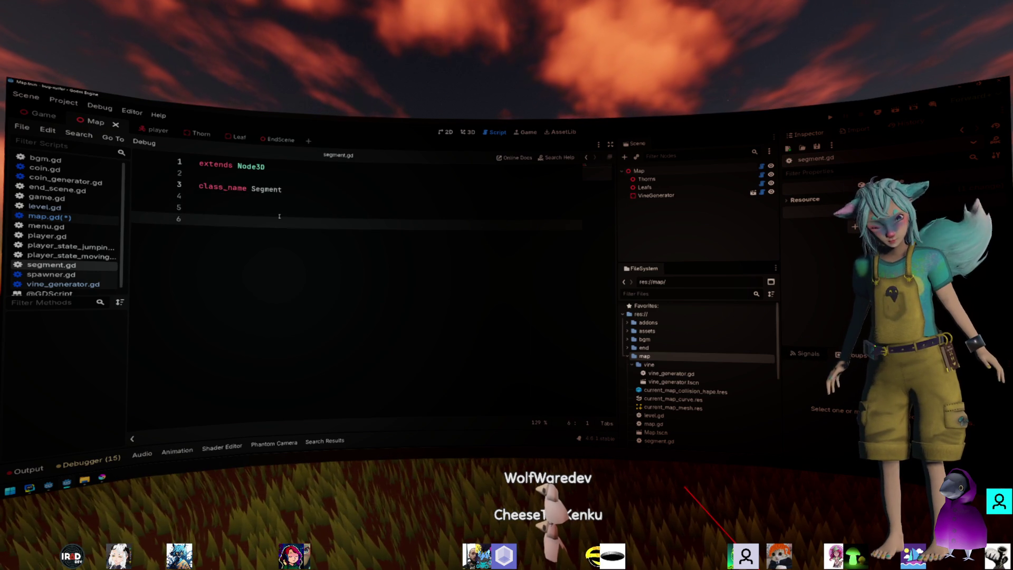
key("BackSpace")
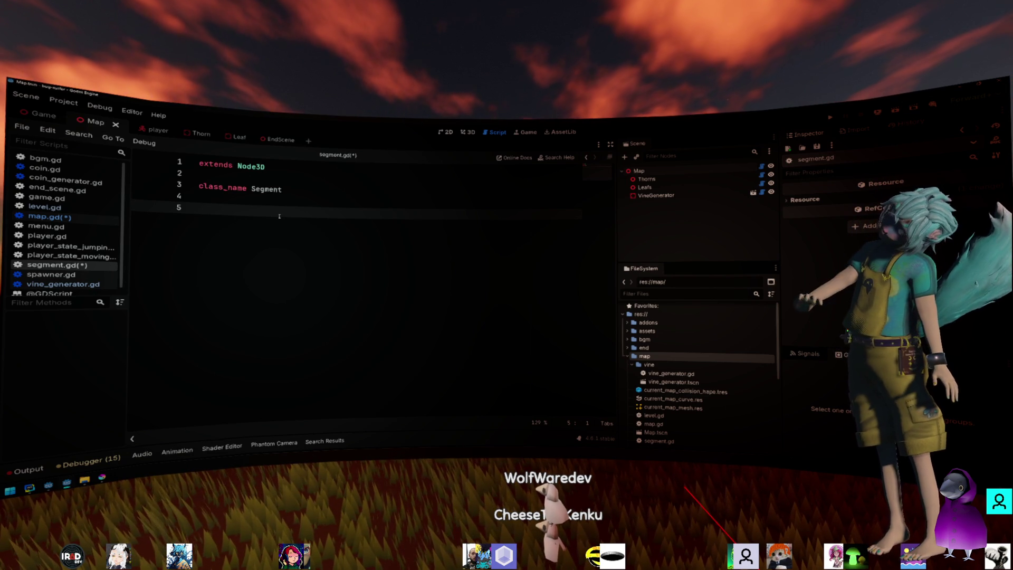
Join 'class_name Segment extends Node3D' on line 1, trim blank lines, and save
key("Up")
key("Up")
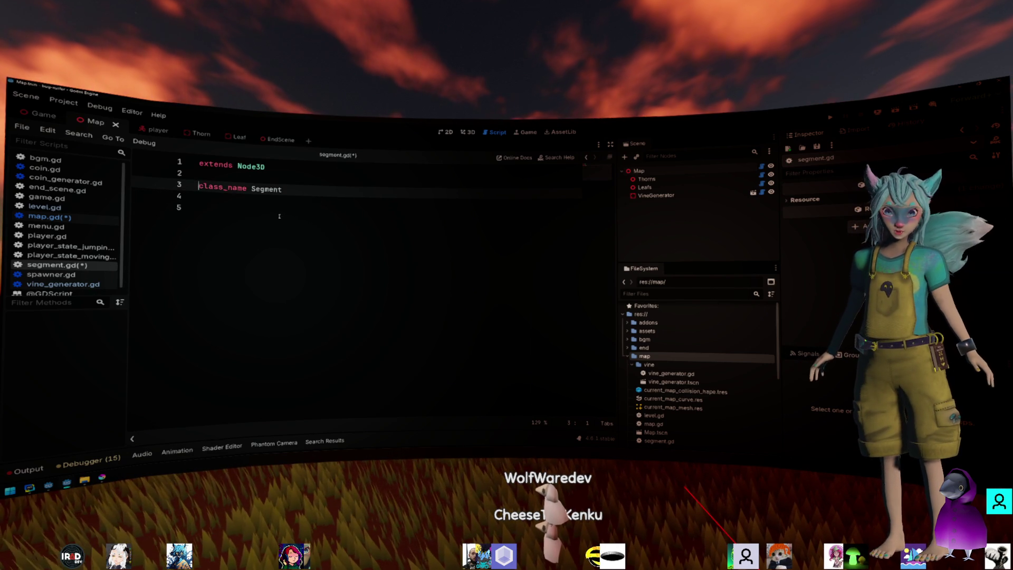
key("shift+End")
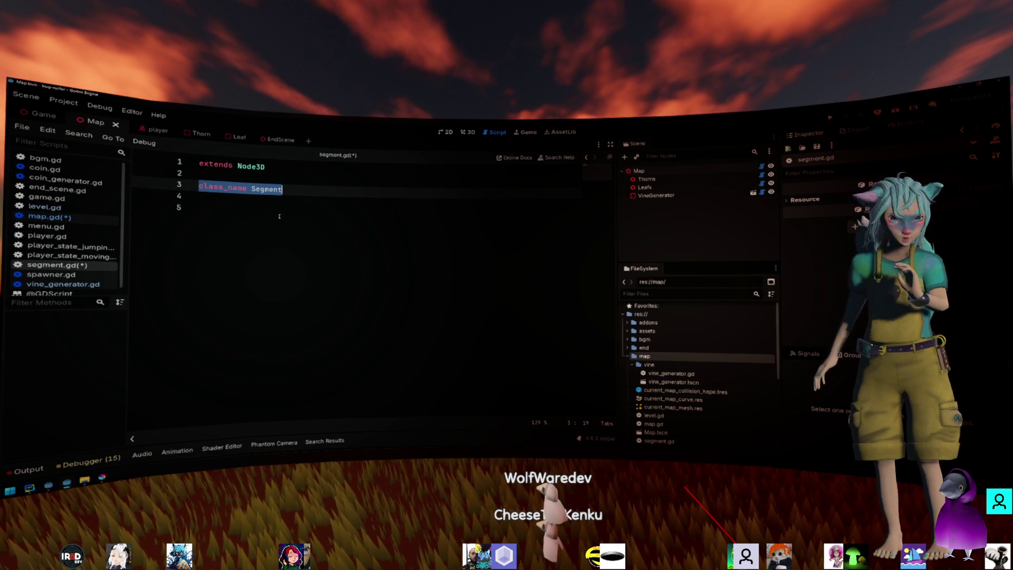
key("ctrl+x")
key("Up")
key("Up")
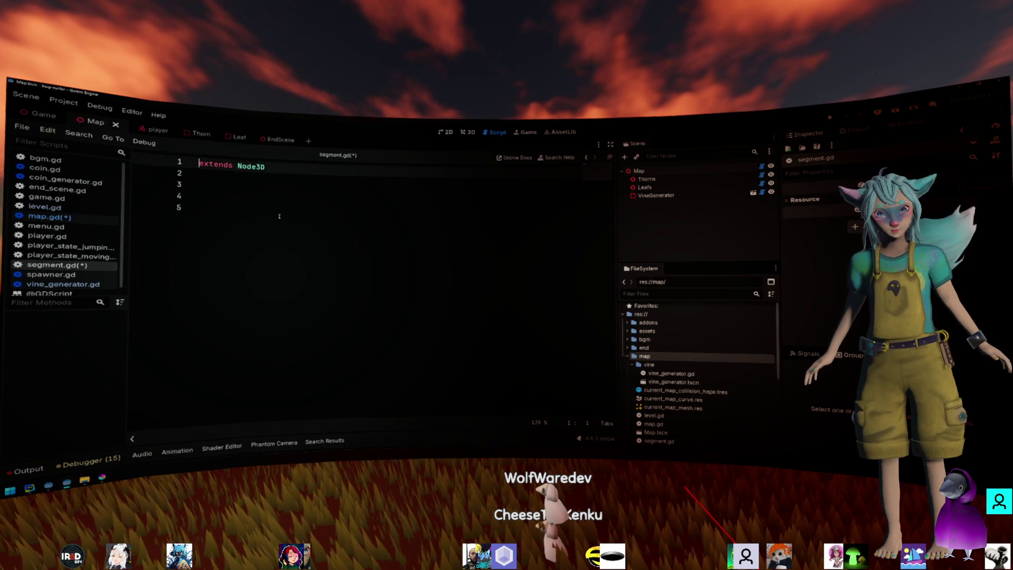
key("ctrl+v")
key("Down")
key("Up")
key("Down")
key("Down")
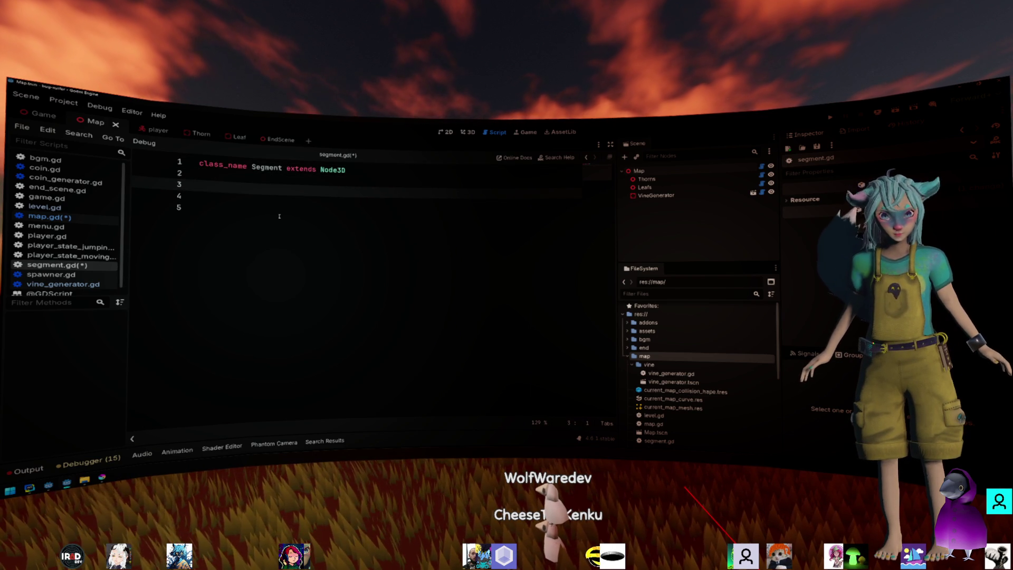
key("Delete")
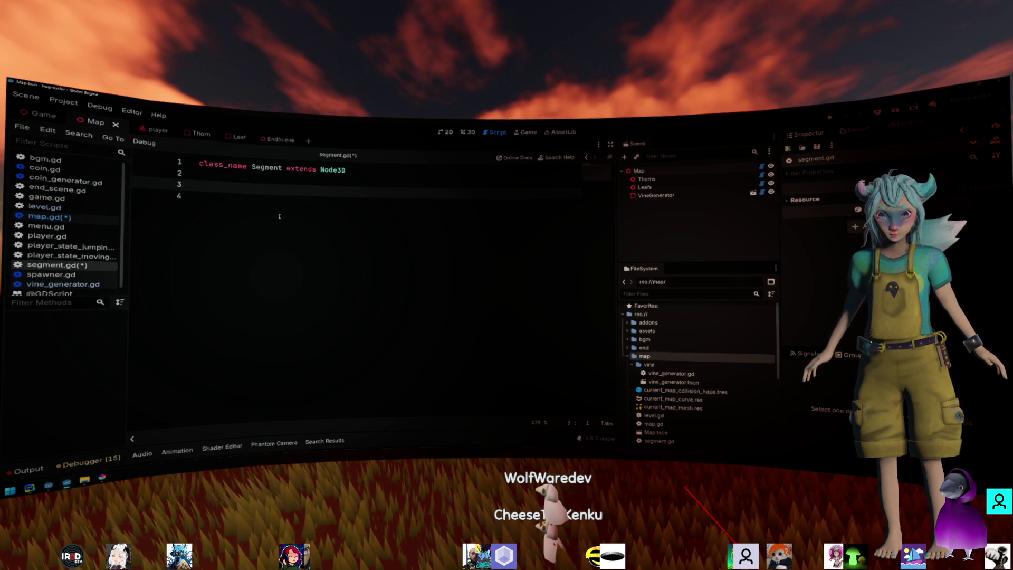
key("Delete")
key("BackSpace")
key("ctrl+s")
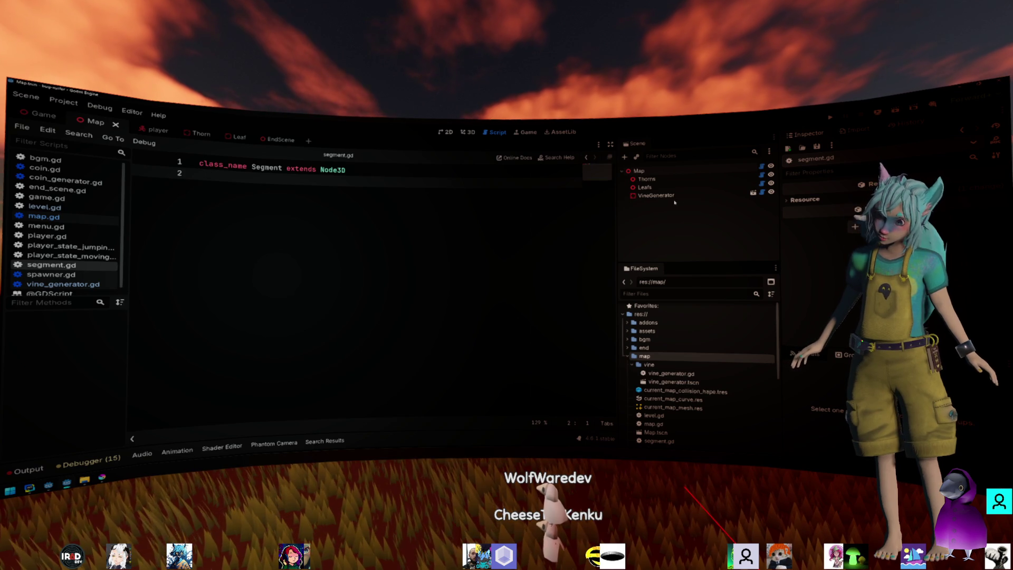
Change line 2 of vine_generator.gd to 'extends Segment', then return to segment.gd
left_click(762, 167)
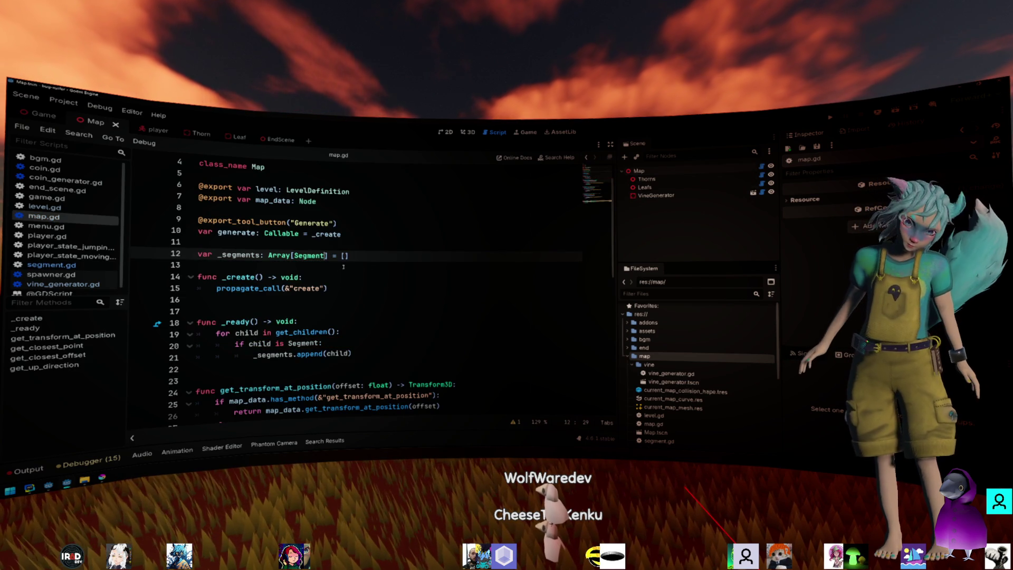
left_click(761, 191)
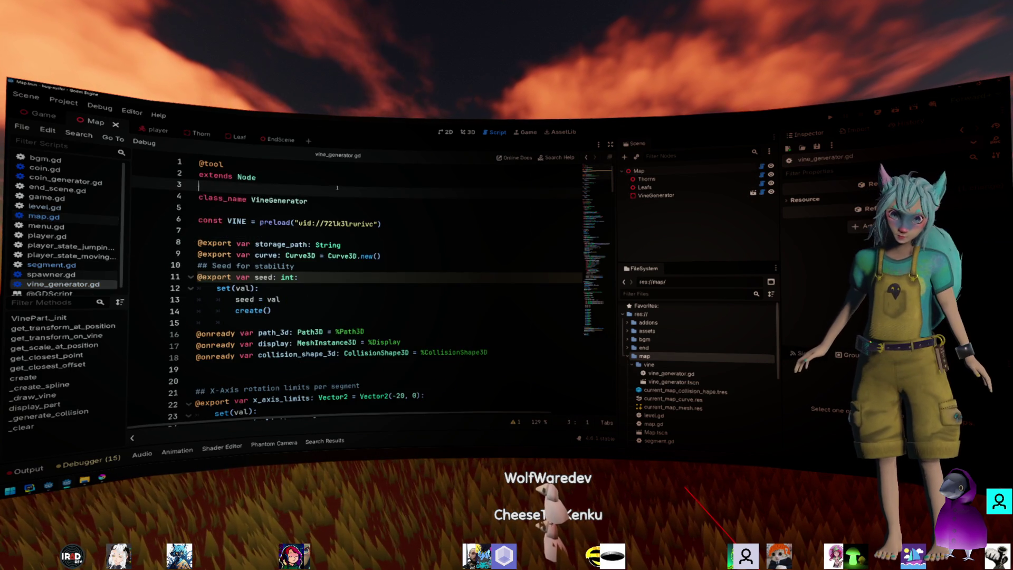
type("Segment")
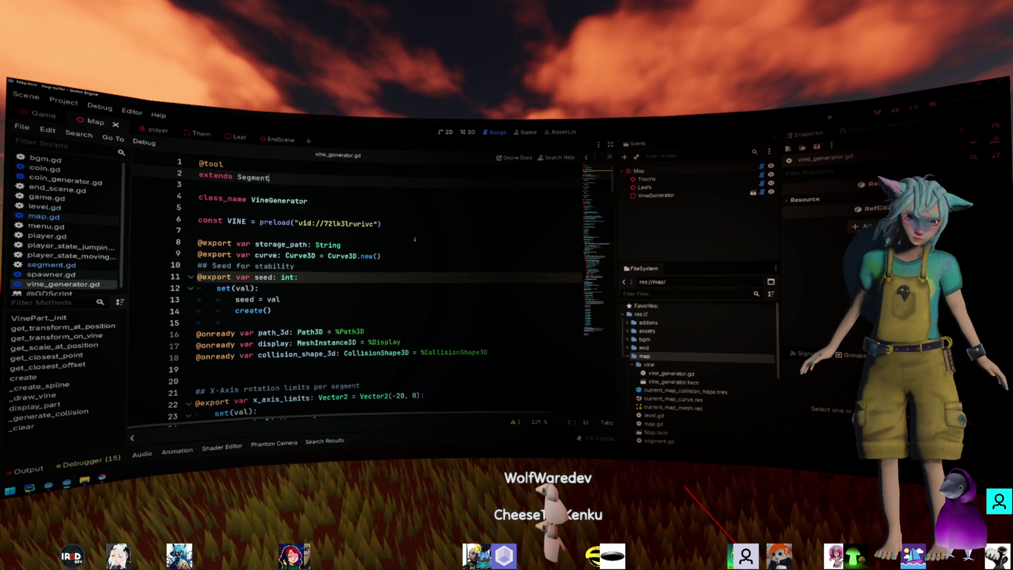
scroll(415, 239, "down", 2)
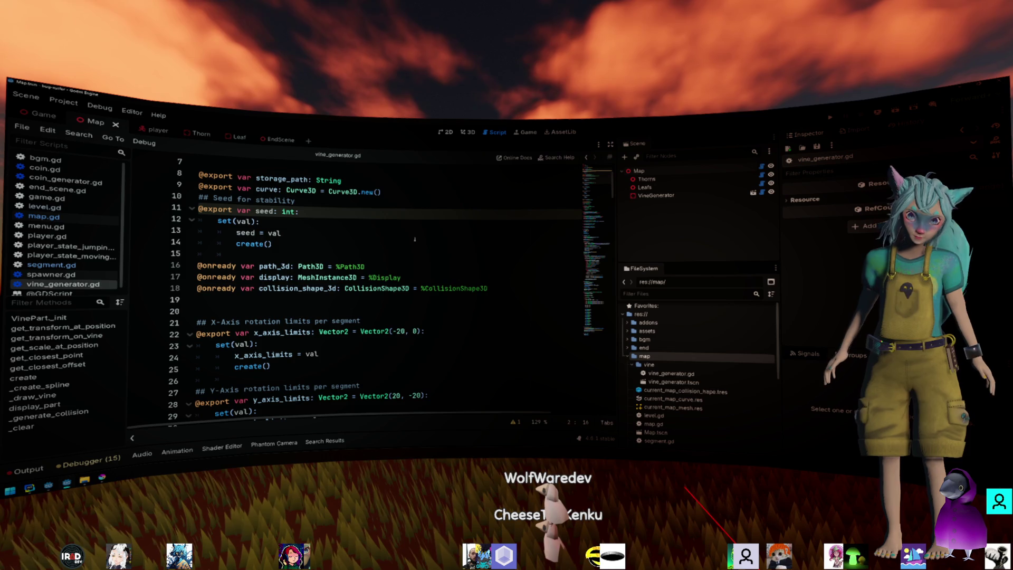
scroll(415, 239, "down", 1)
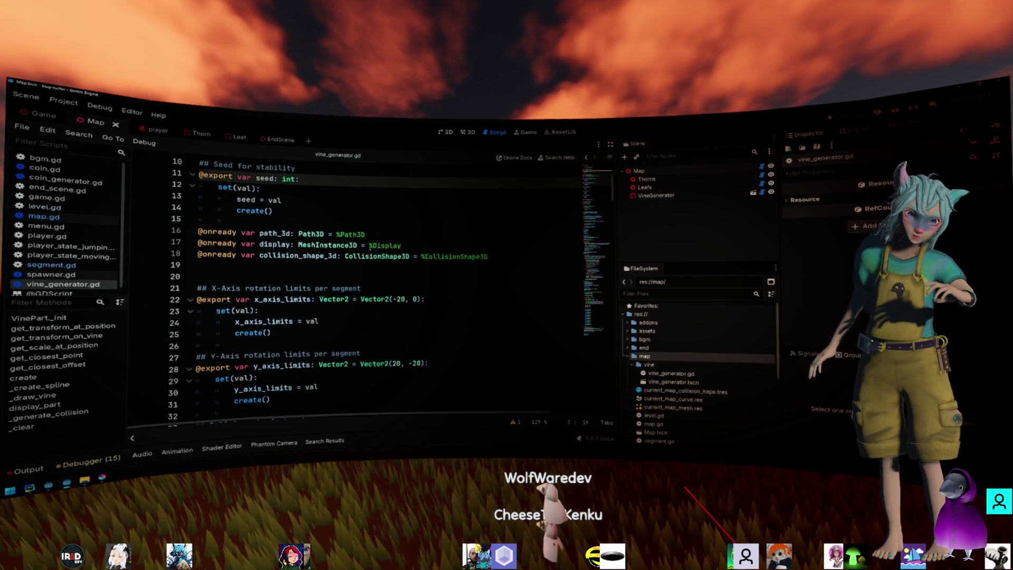
left_click(51, 265)
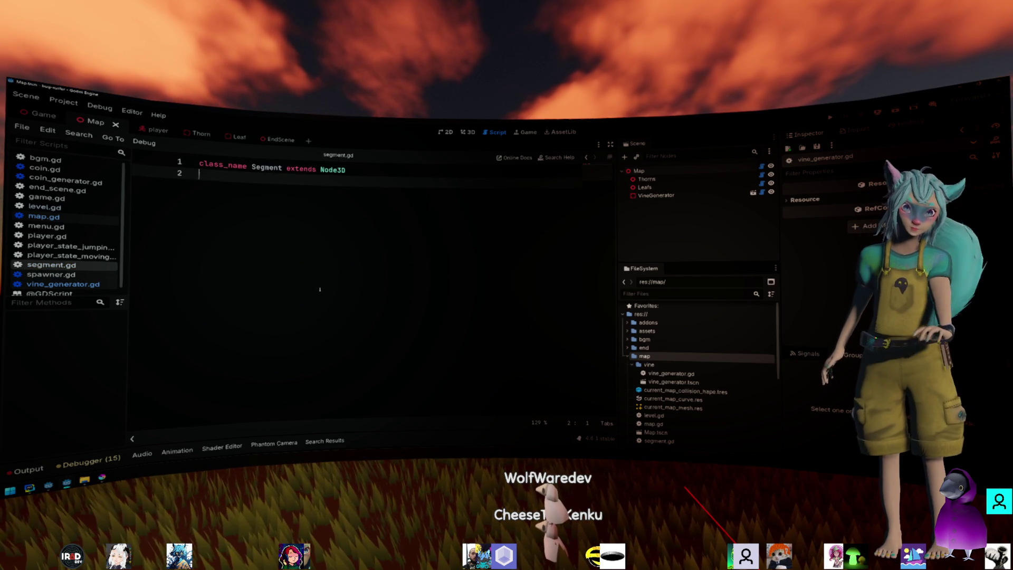
key("Up")
key("Return")
key("Up")
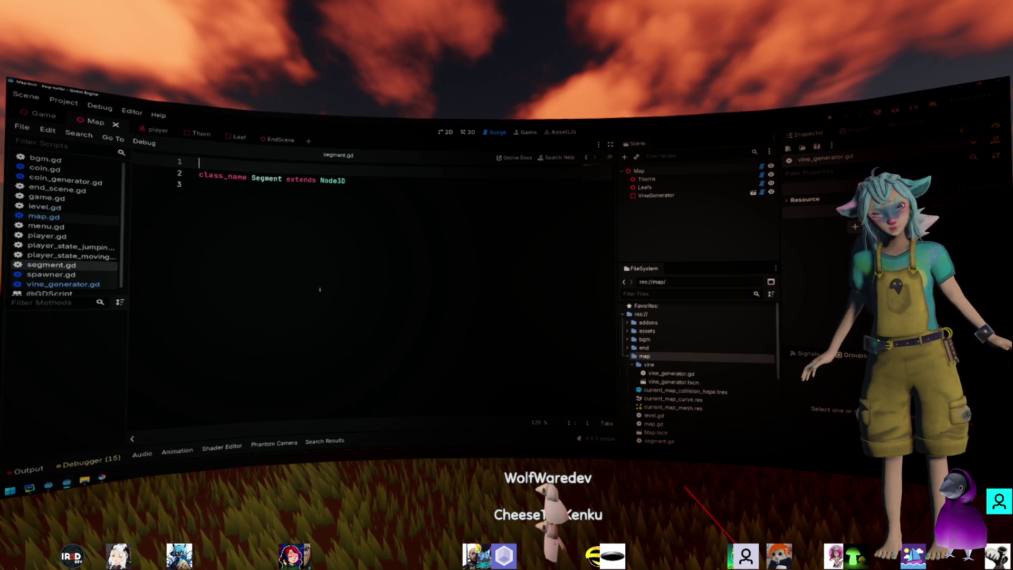
type("@abstract")
key("Down")
key("Down")
key("Return")
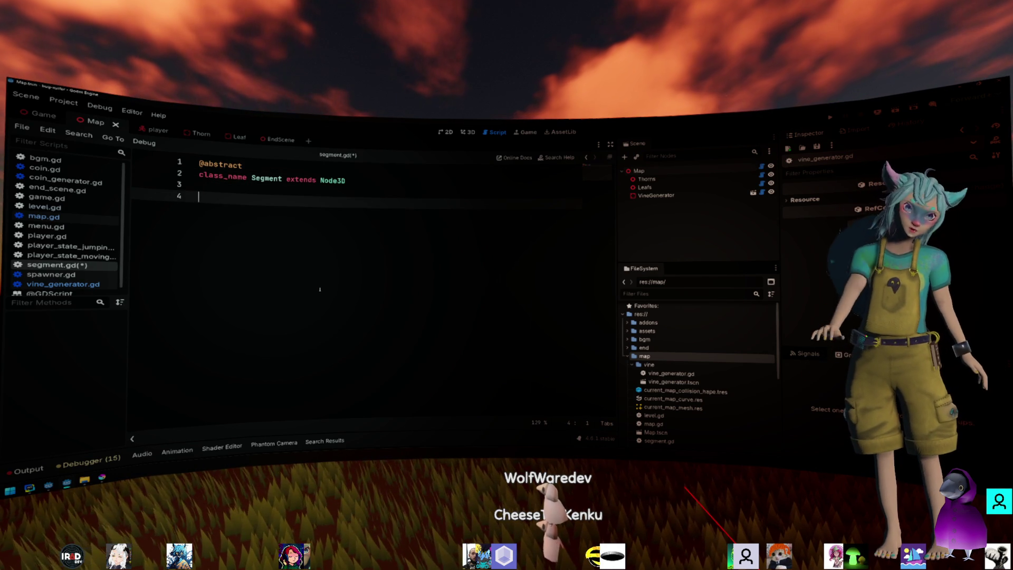
Check map.gd's methods, then return to the get_up_direction line in segment.gd
left_click(43, 216)
scroll(289, 257, "down", 8)
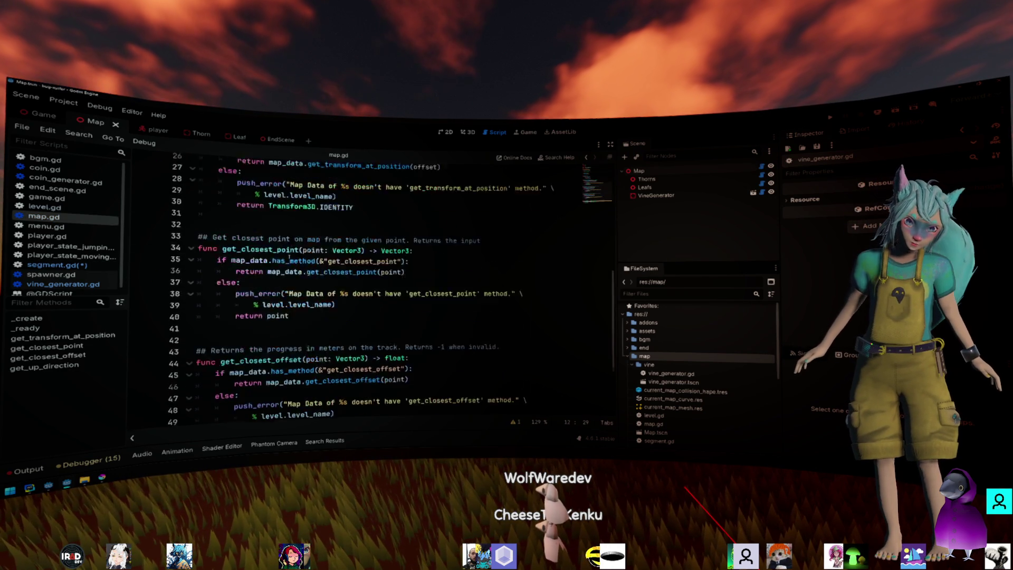
scroll(289, 257, "down", 3)
scroll(270, 288, "up", 12)
left_click(270, 288)
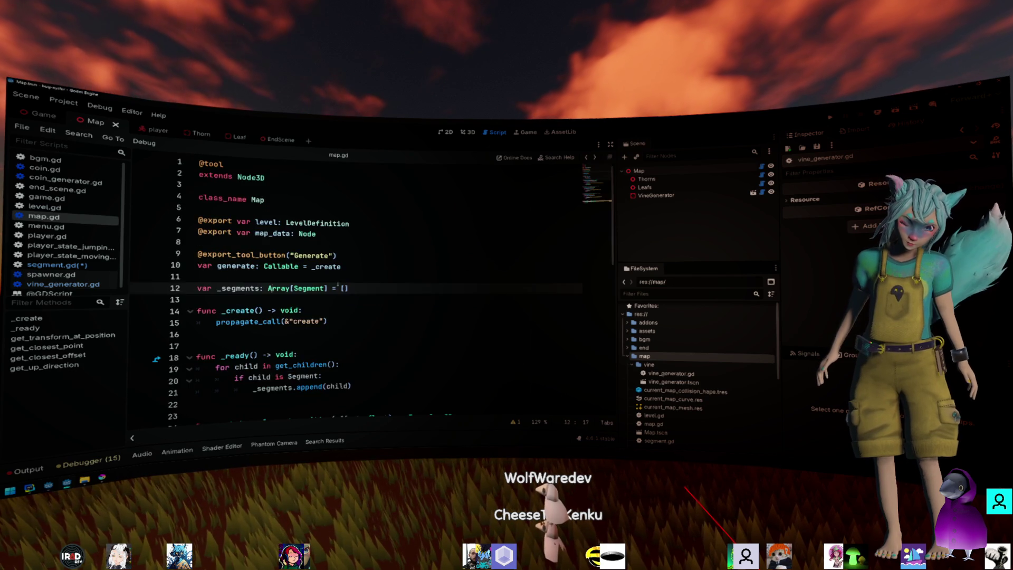
left_click(311, 288, "ctrl")
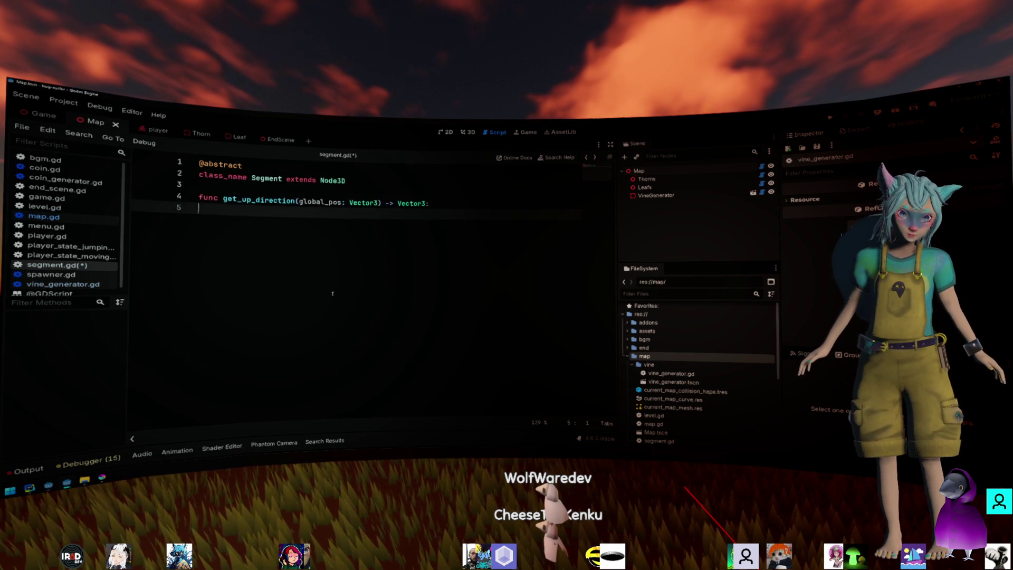
key("Up")
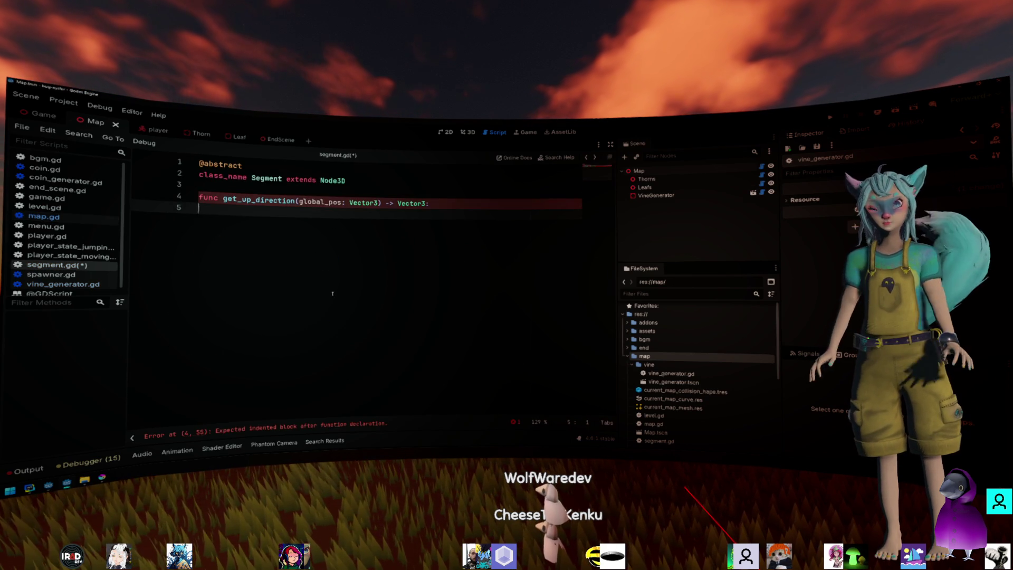
type("abstract")
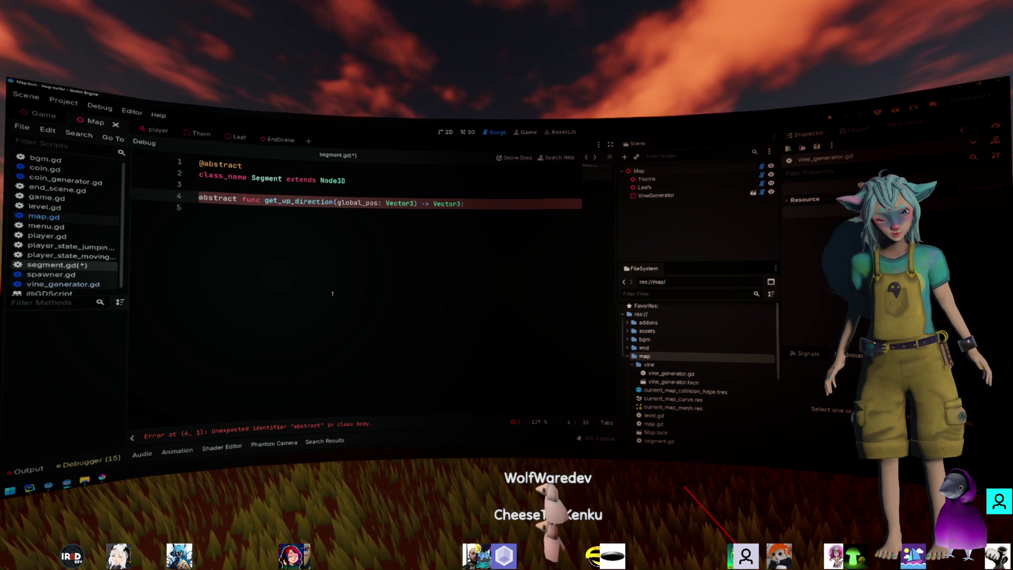
key("Home")
type("@")
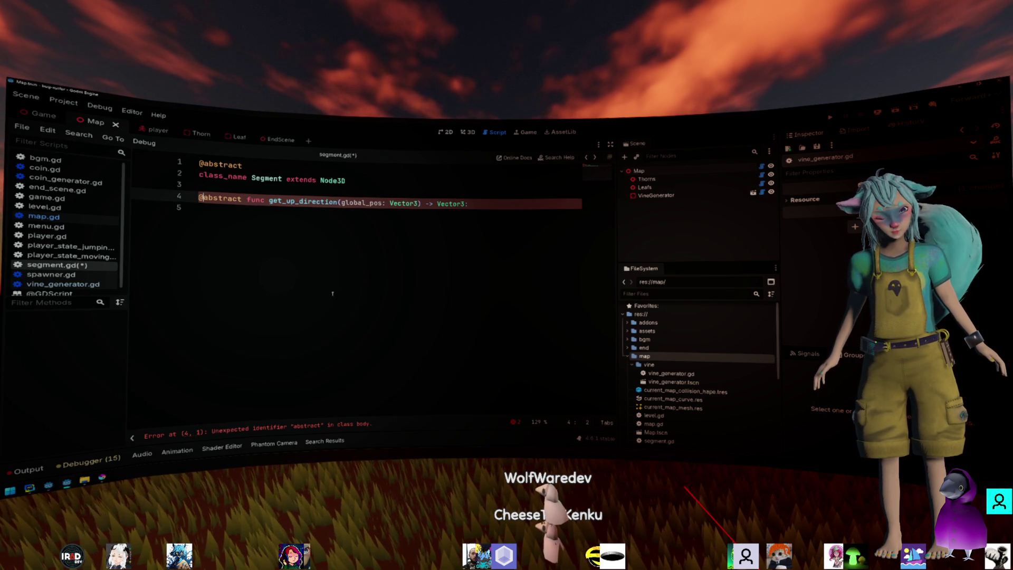
key("ctrl+Right")
key("ctrl+Right")
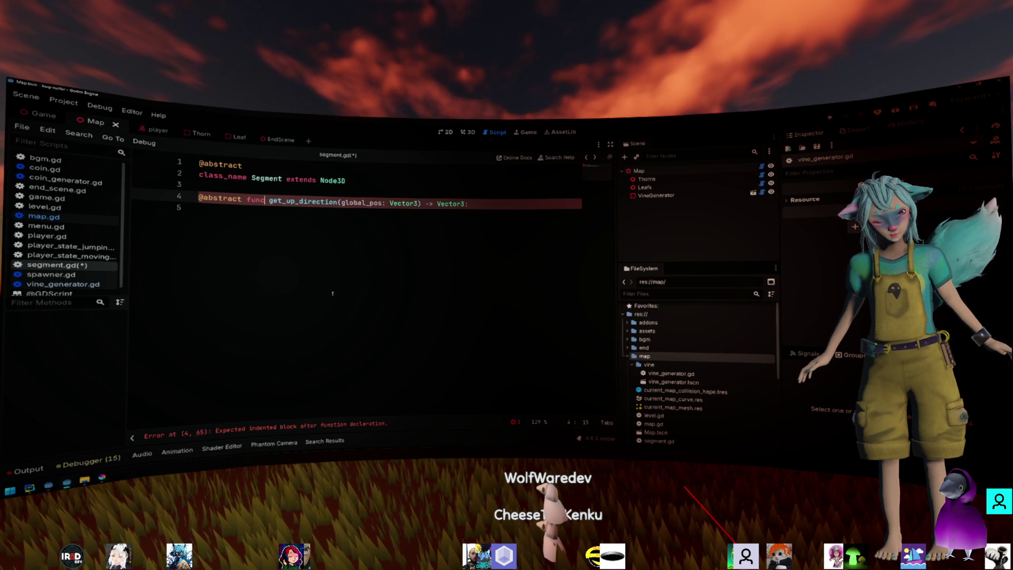
key("Return")
key("BackSpace")
key("ctrl+Left")
key("Return")
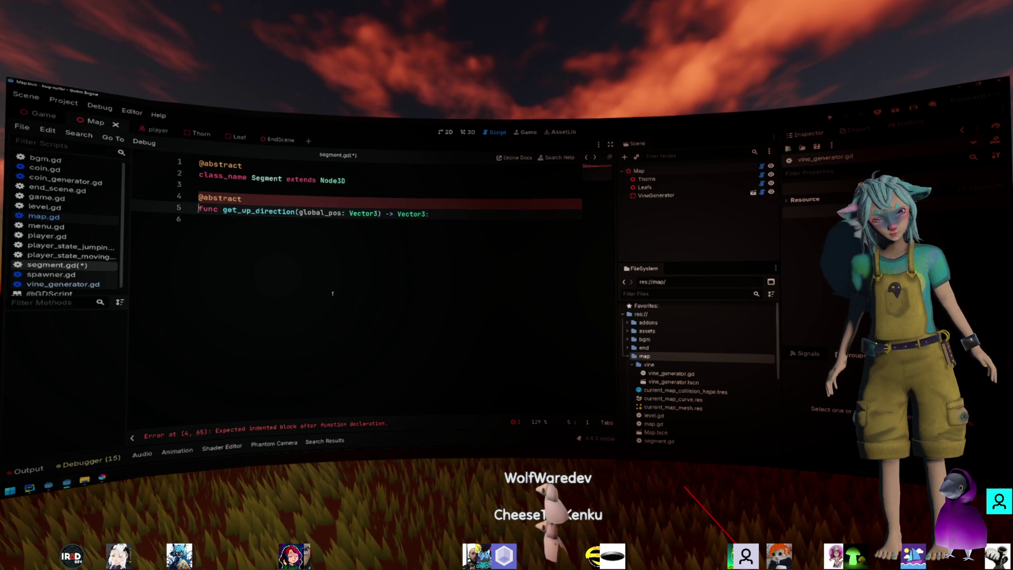
key("Up")
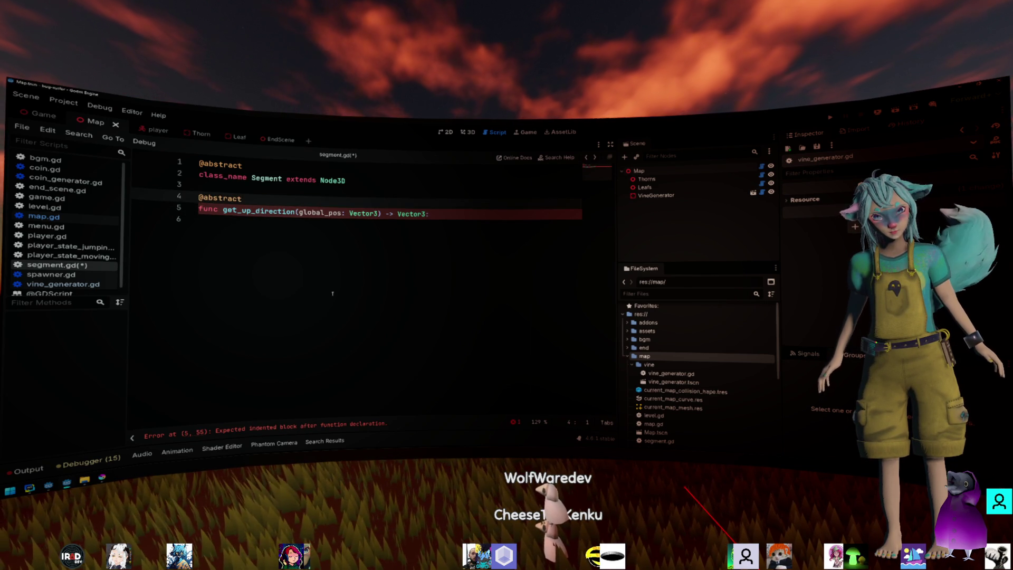
key("ctrl+z")
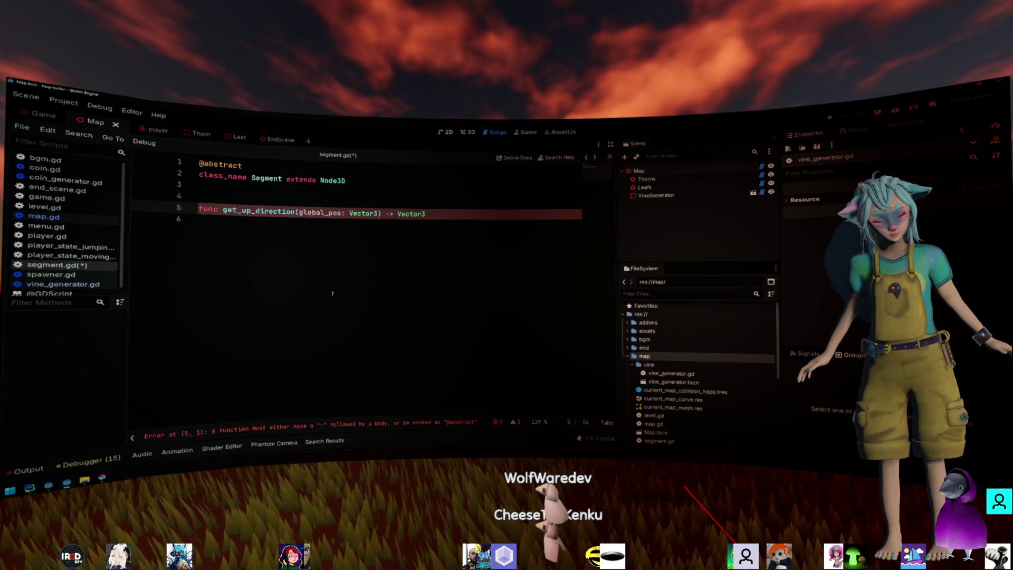
key("Home")
type("abstrac")
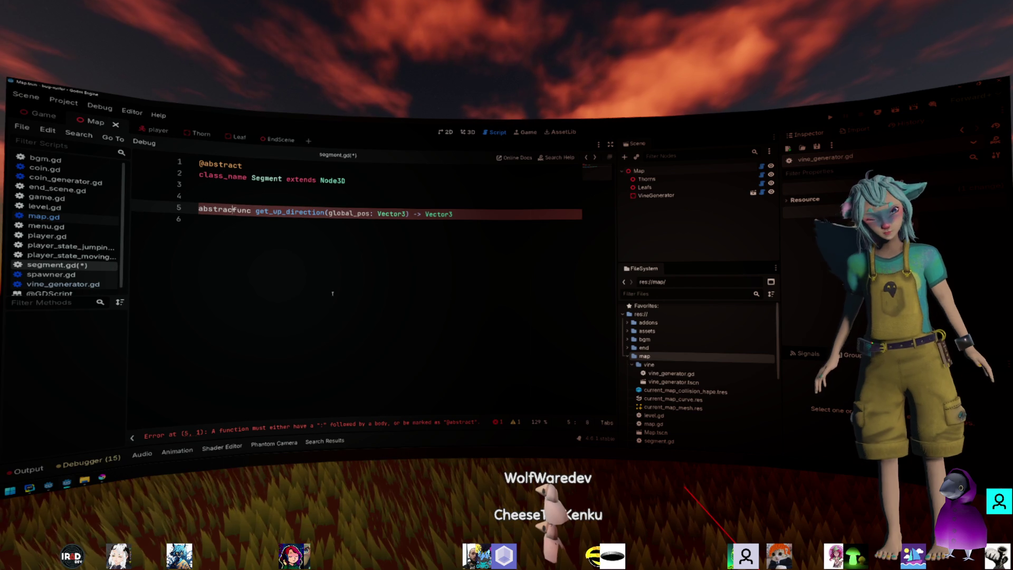
type("t")
key("BackSpace")
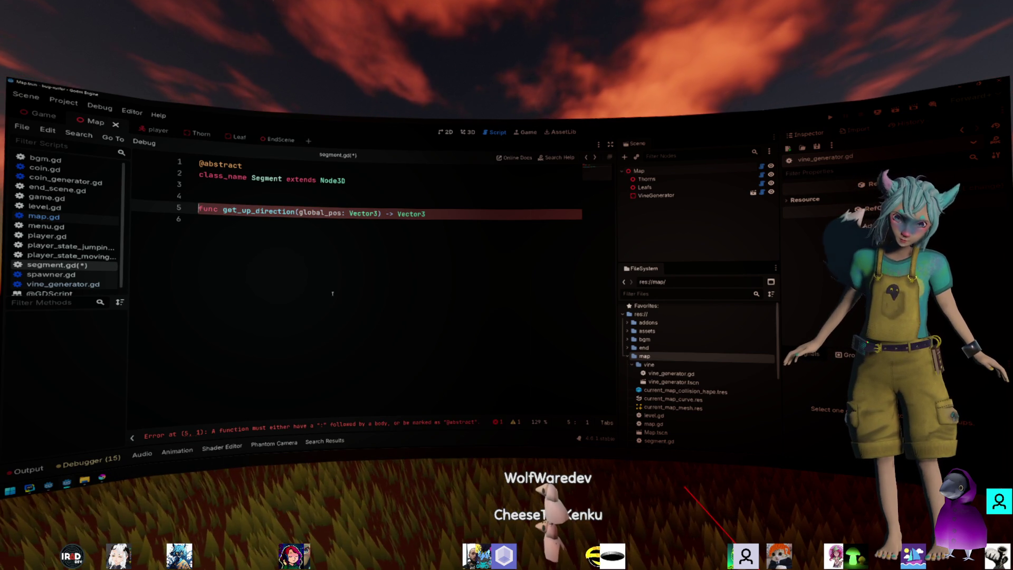
type("@abstract")
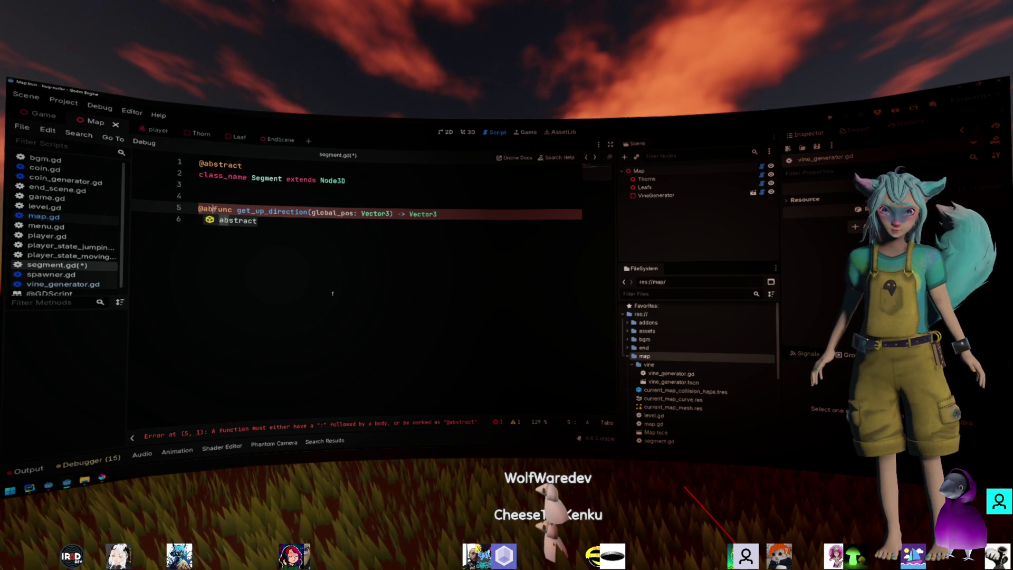
type(" func")
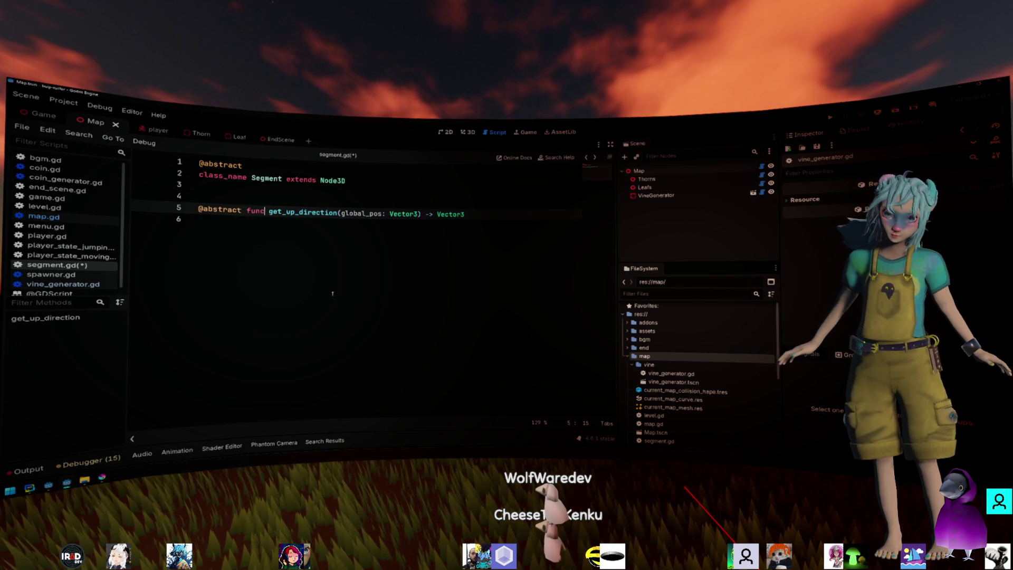
key("alt+Left")
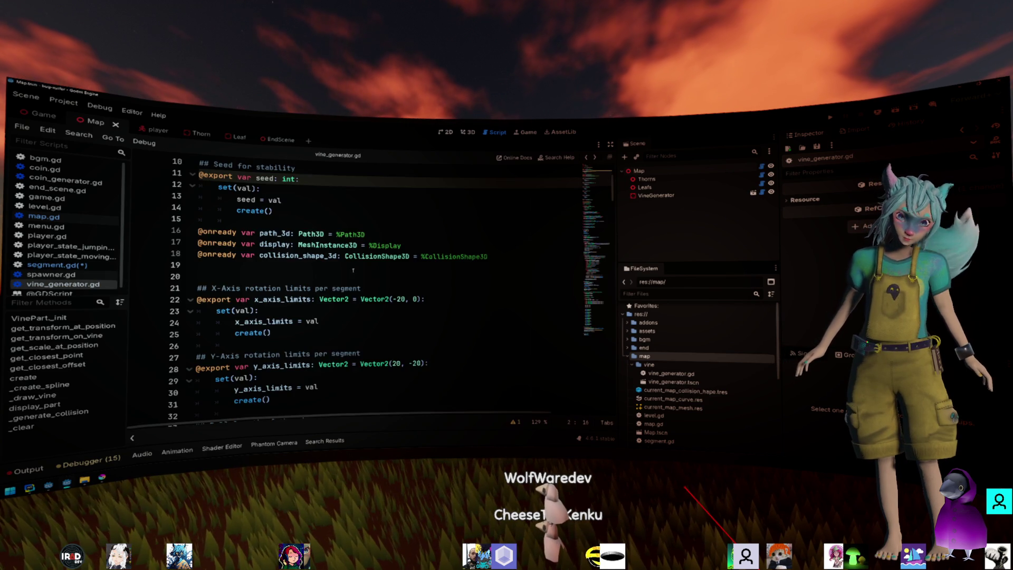
scroll(332, 291, "down", 15)
scroll(335, 283, "down", 20)
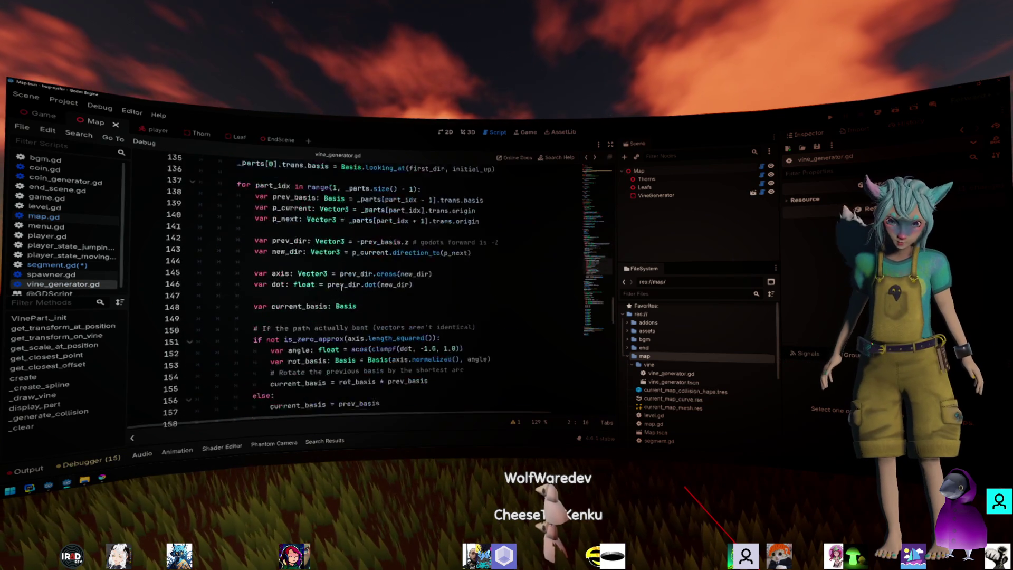
key("alt+Right")
key("alt+Right")
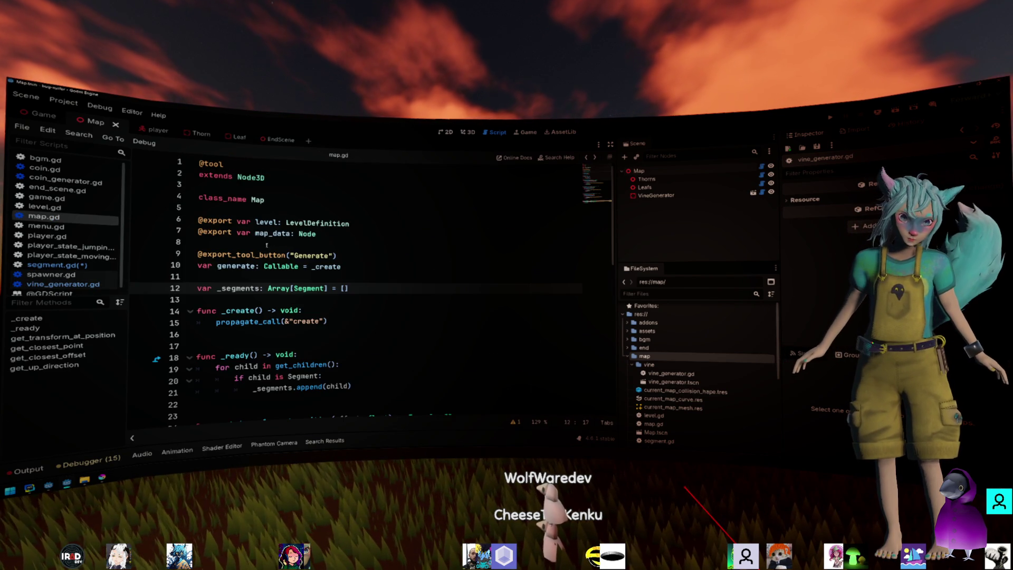
scroll(277, 244, "down", 10)
scroll(278, 245, "down", 2)
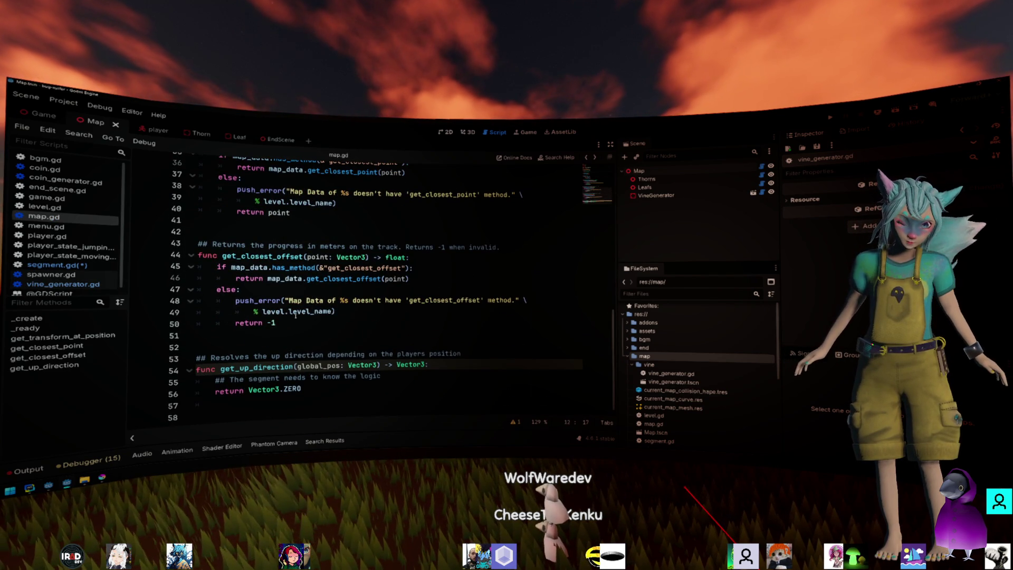
left_click(290, 255)
triple_click(290, 256)
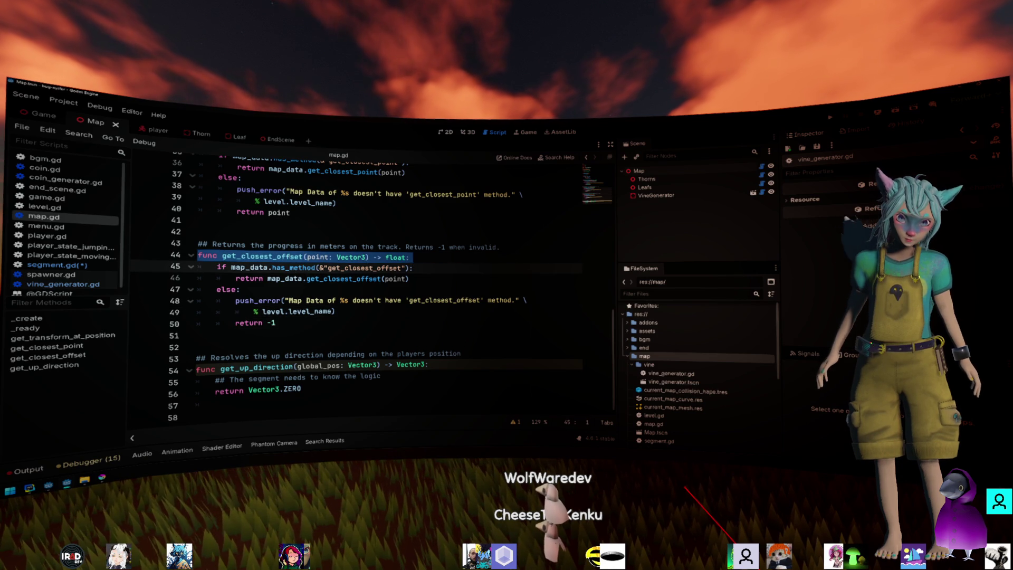
key("ctrl+c")
left_click(57, 265)
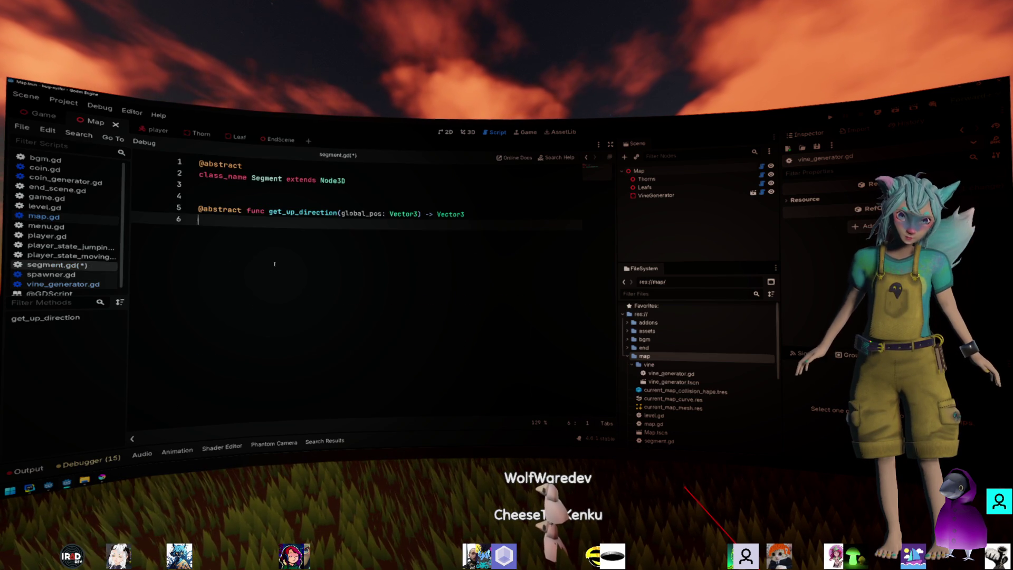
key("ctrl+v")
key("BackSpace")
key("BackSpace")
key("Home")
key("ctrl+shift+Right")
type("@")
key("Return")
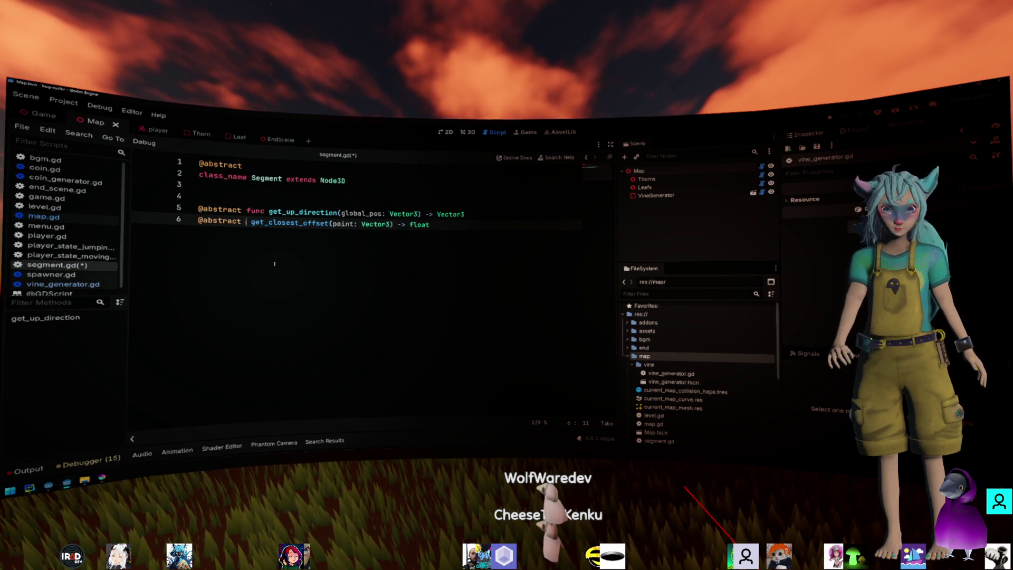
type("func")
key("alt+Left")
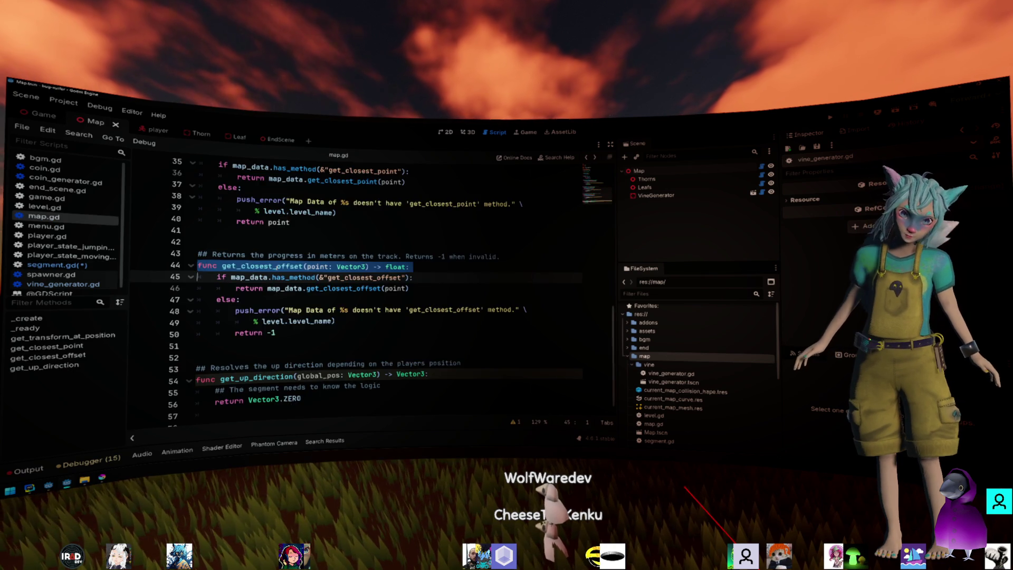
scroll(266, 294, "up", 4)
double_click(266, 288)
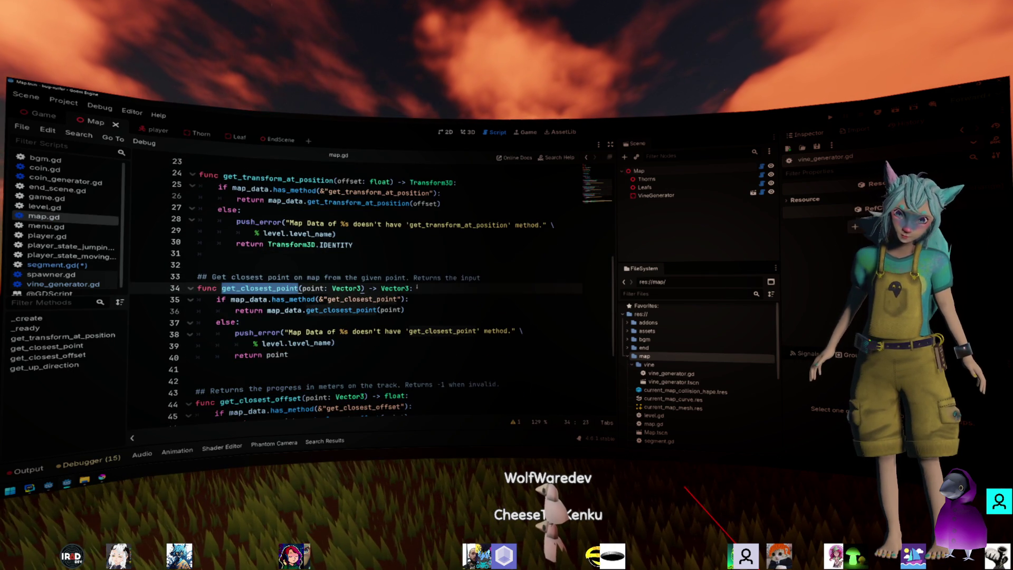
mouse_move(412, 288)
left_mouse_down()
mouse_move(184, 276)
mouse_move(184, 284)
left_mouse_up()
key("alt+Right")
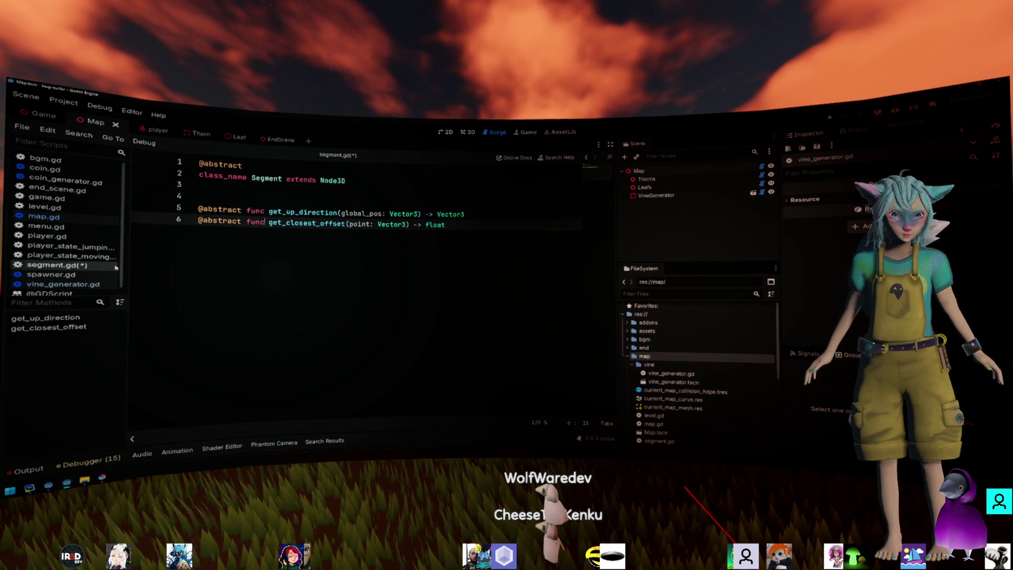
key("Return")
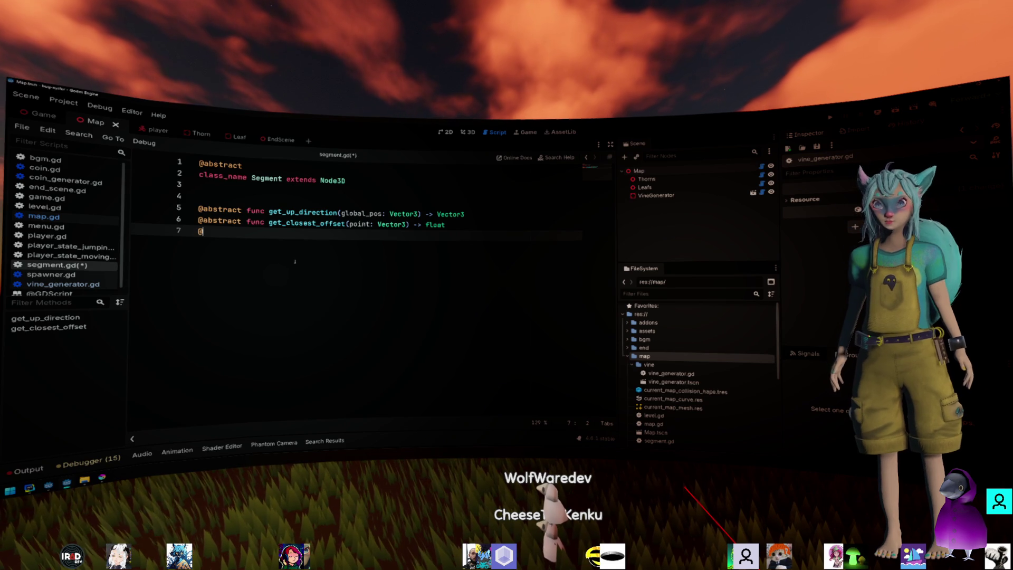
type("@abstract")
key("ctrl+v")
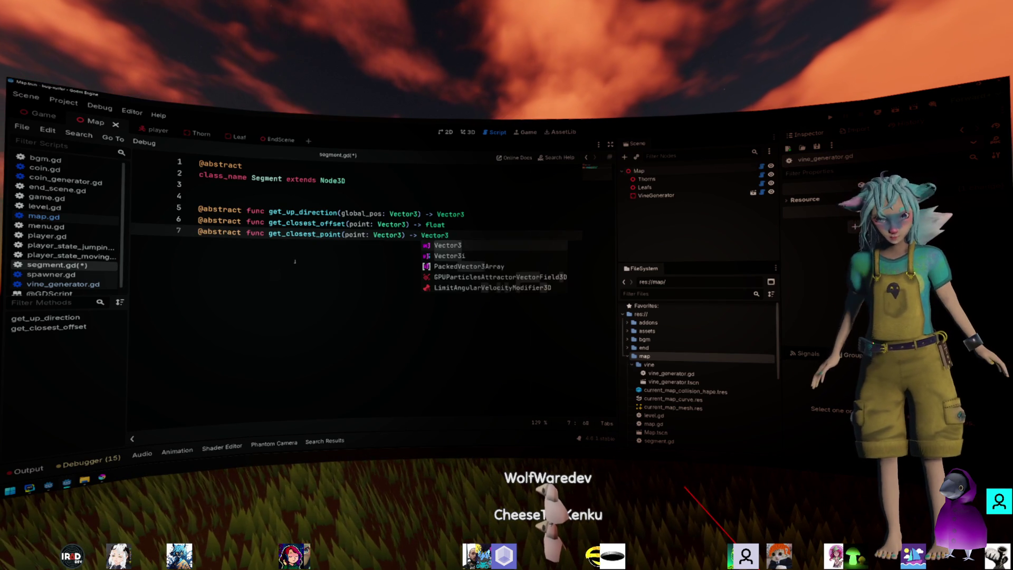
key("alt+Left")
scroll(312, 264, "up", 2)
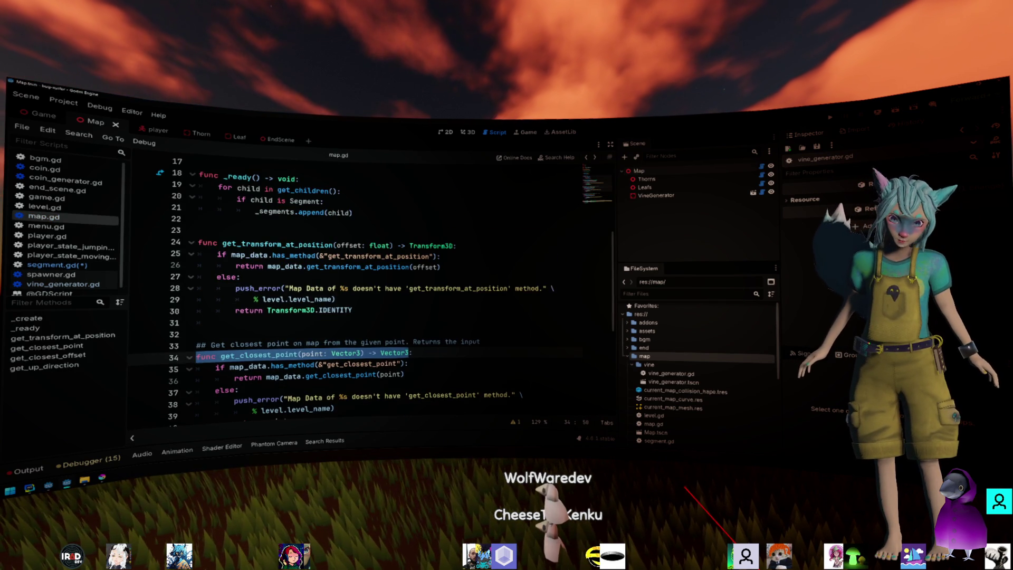
left_click(293, 245)
key("End")
key("shift+Home")
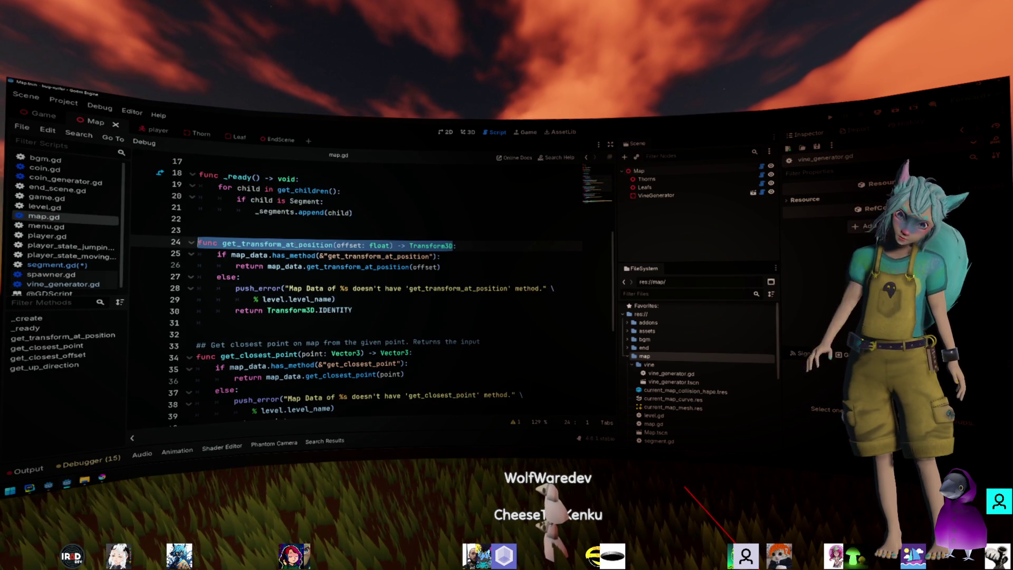
key("ctrl+c")
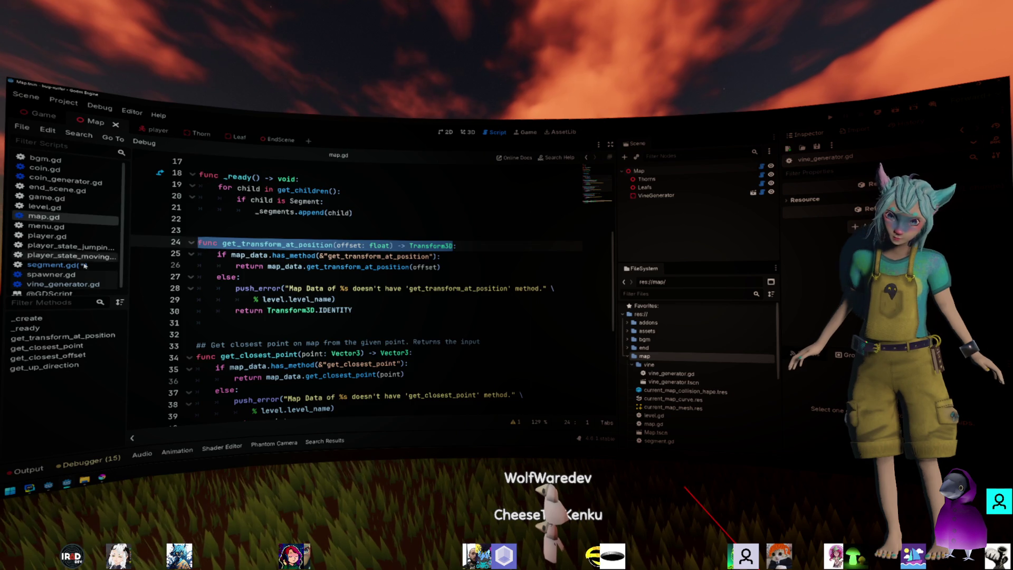
key("alt+Right")
key("Return")
type("@abstract")
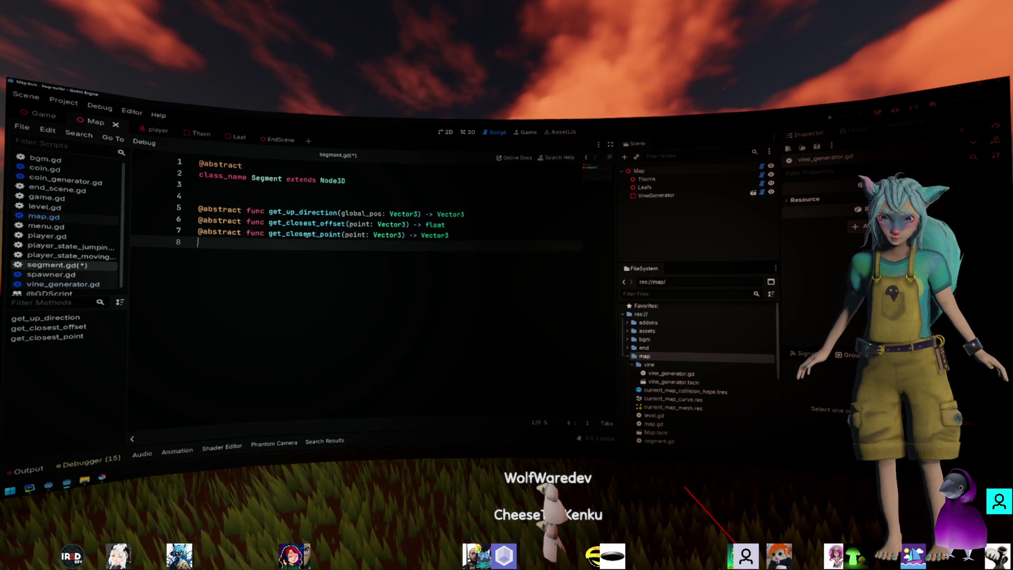
key("ctrl+v")
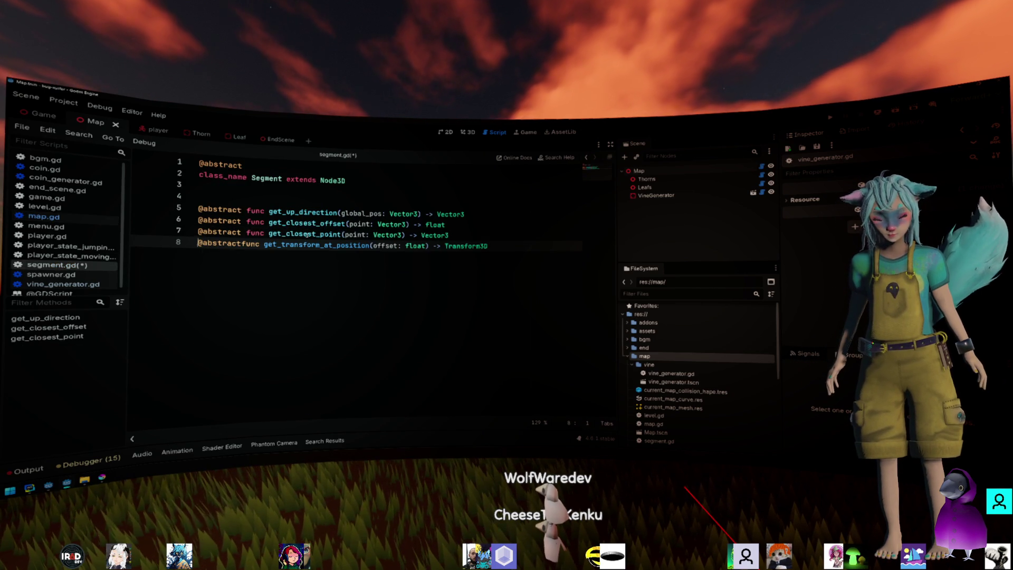
key("Home")
key("Right")
key("Right")
key("Right")
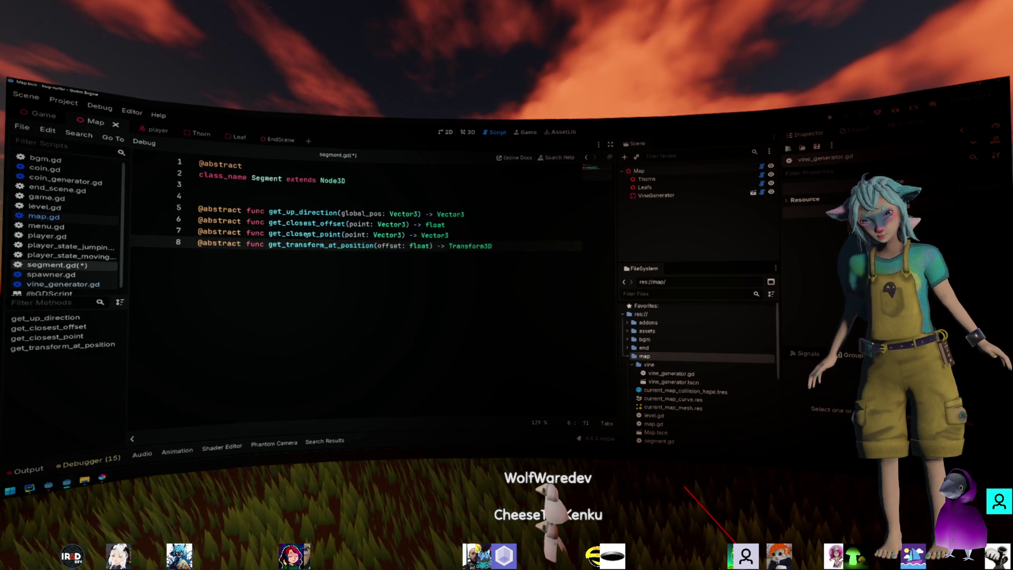
key("End")
key("shift+Home")
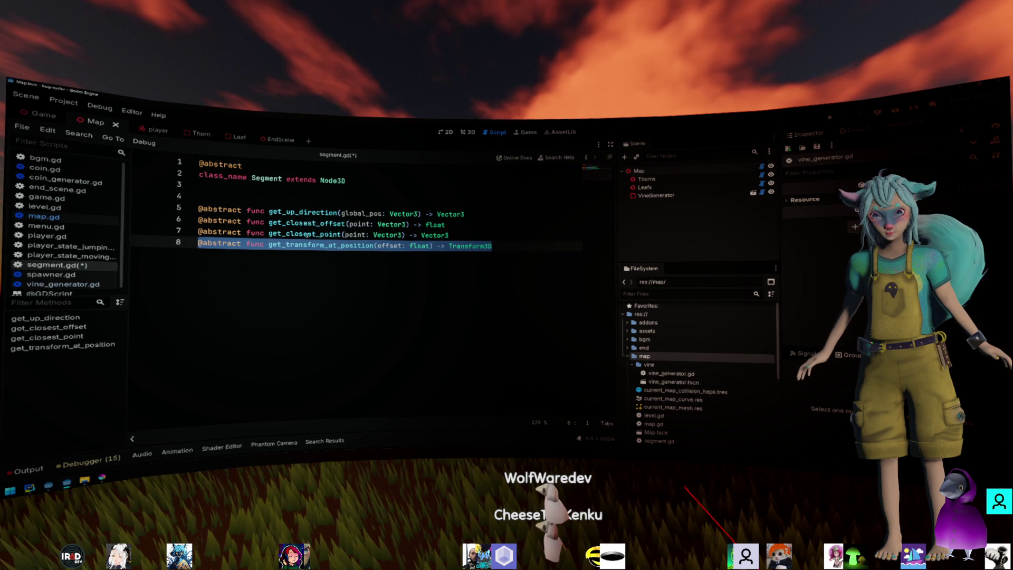
key("Up")
key("Up")
key("Up")
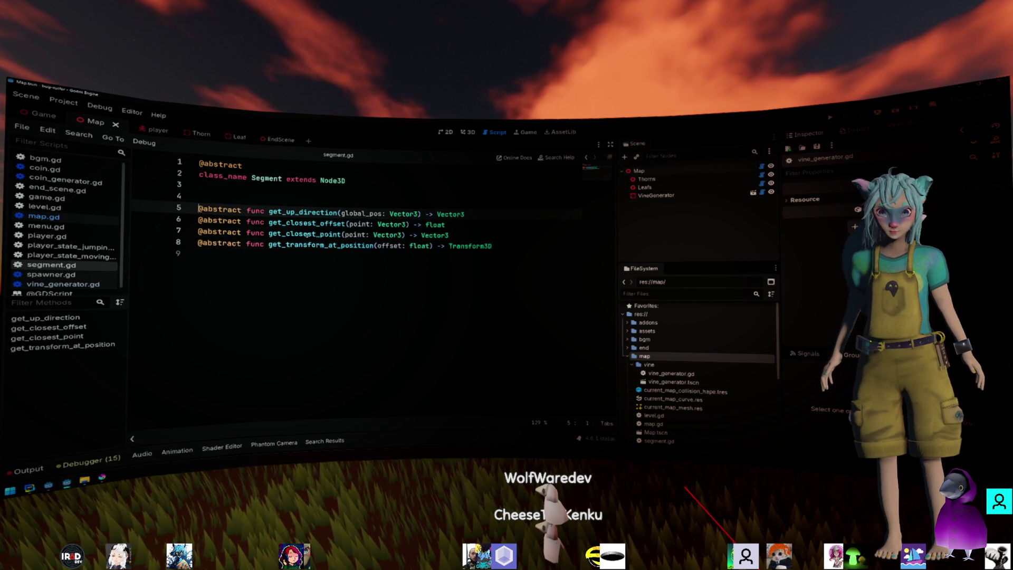
Save segment.gd and move map.gd's get_closest_point doc comment above get_closest_point
key("Up")
key("ctrl+s")
key("alt+Left")
scroll(295, 240, "down", 5)
scroll(264, 258, "up", 4)
triple_click(257, 265)
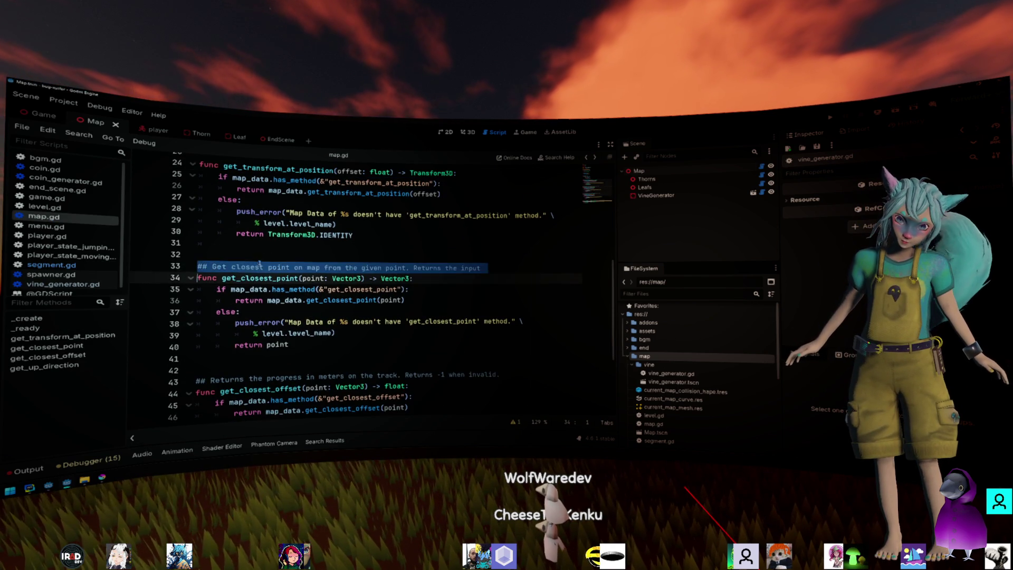
key("ctrl+x")
key("alt+Right")
left_click(289, 232)
key("Home")
key("Return")
key("Up")
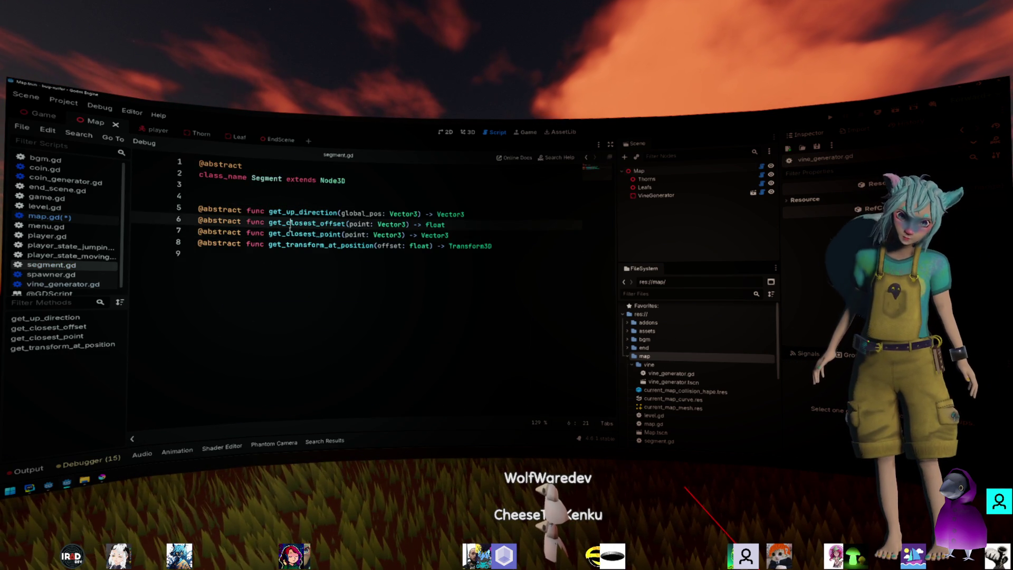
key("ctrl+v")
Undo the cut in map.gd so its original comment is restored
key("alt+Left")
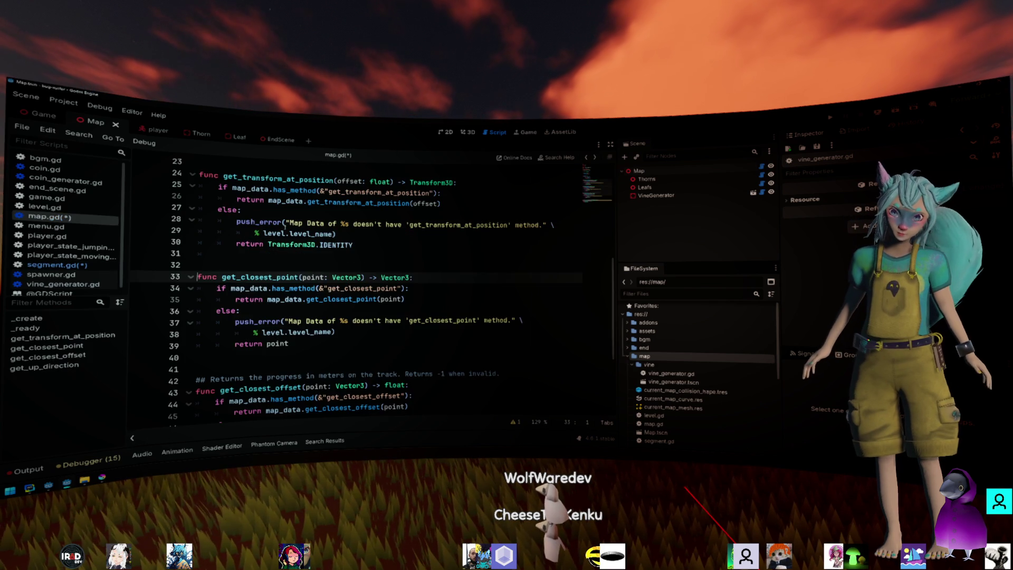
key("ctrl+z")
key("Up")
key("Up")
key("ctrl+z")
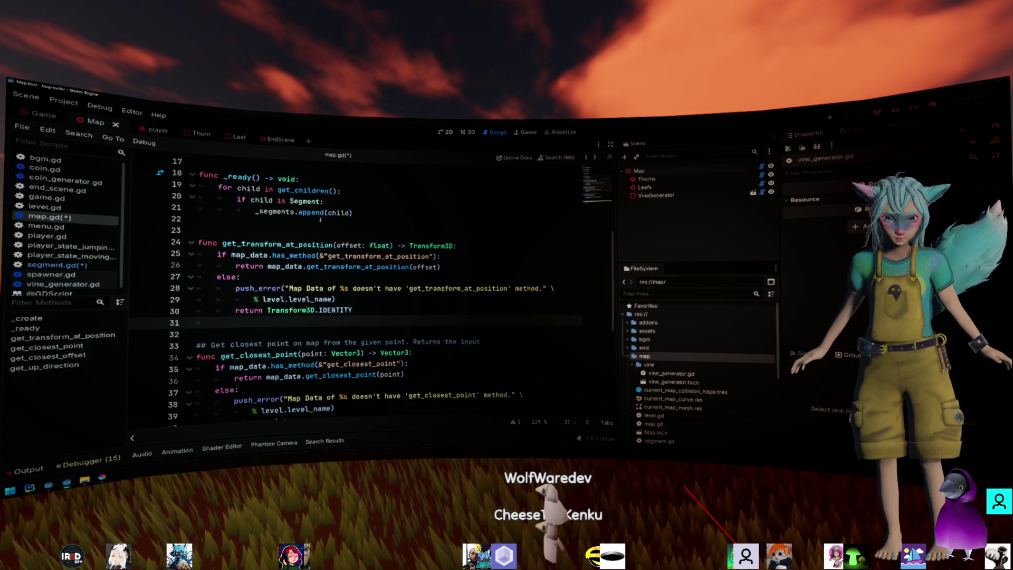
scroll(363, 239, "down", 2)
scroll(363, 238, "down", 1)
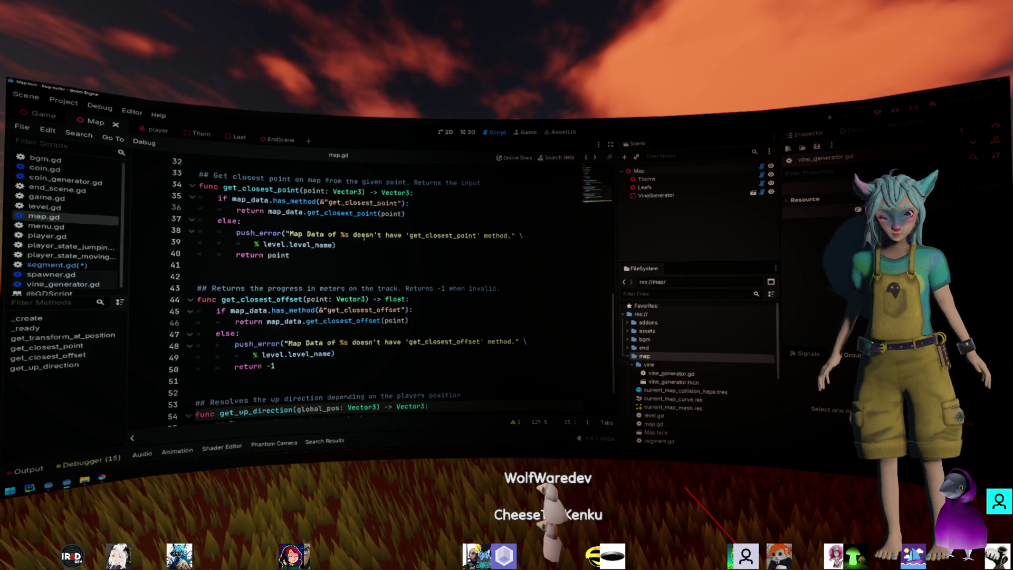
Paste map.gd's get_up_direction doc comment above get_up_direction in segment.gd
triple_click(345, 398)
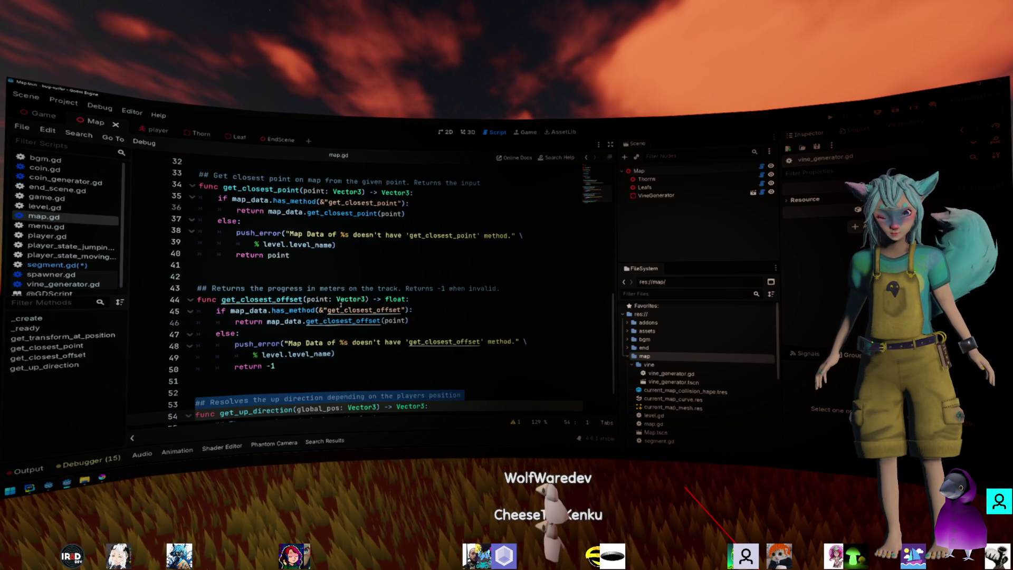
left_click(143, 129)
left_click(52, 265)
key("ctrl+v")
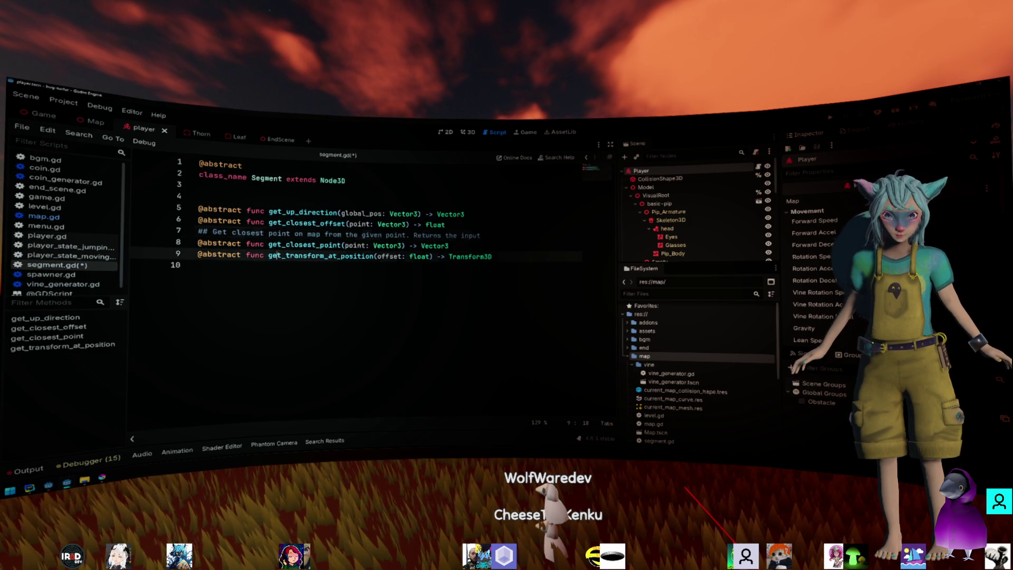
left_click(279, 222)
left_click(211, 198)
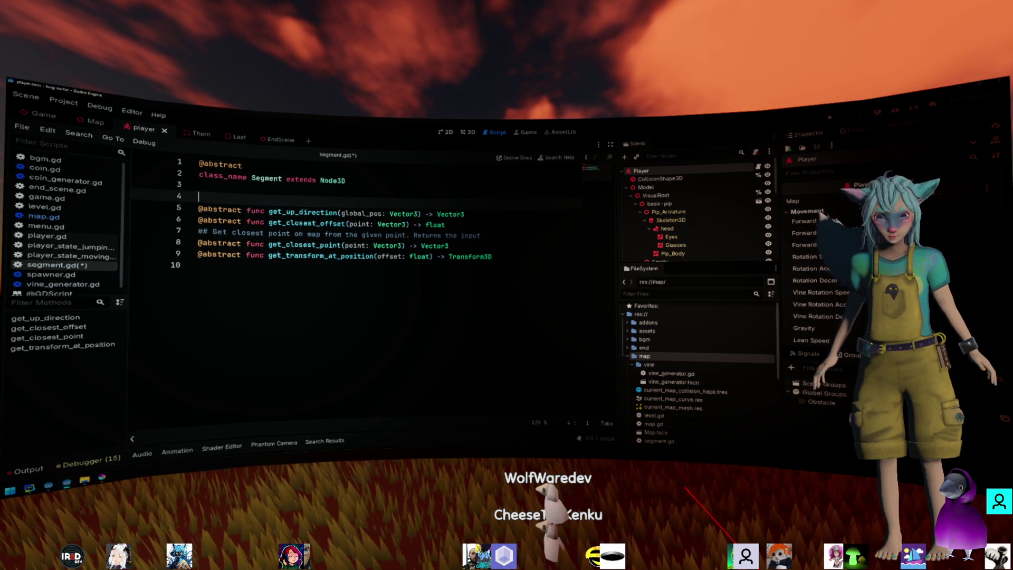
key("ctrl+v")
Move get_up_direction and its doc comment to the end of the declarations
left_click(465, 214)
key("shift+Up")
key("shift+Home")
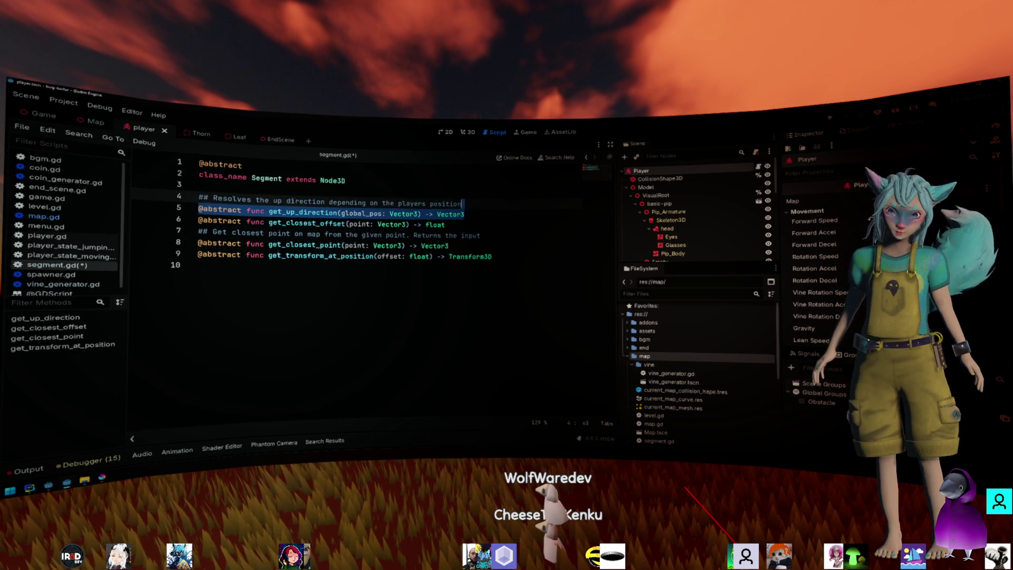
key("ctrl+x")
left_click(278, 253)
key("ctrl+v")
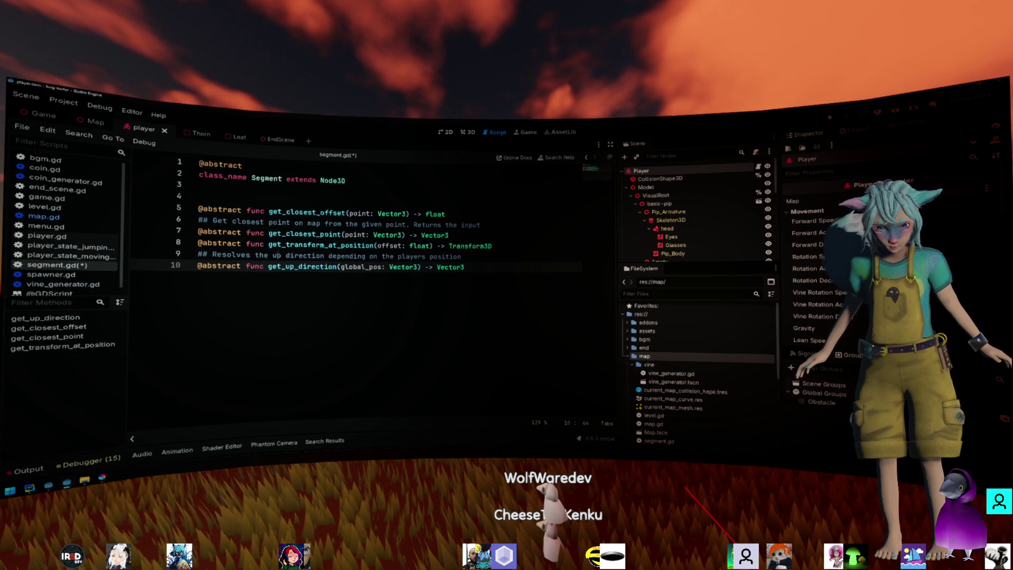
Move get_transform_at_position up to line 5 as the first declaration
key("Up")
key("Up")
key("shift+Home")
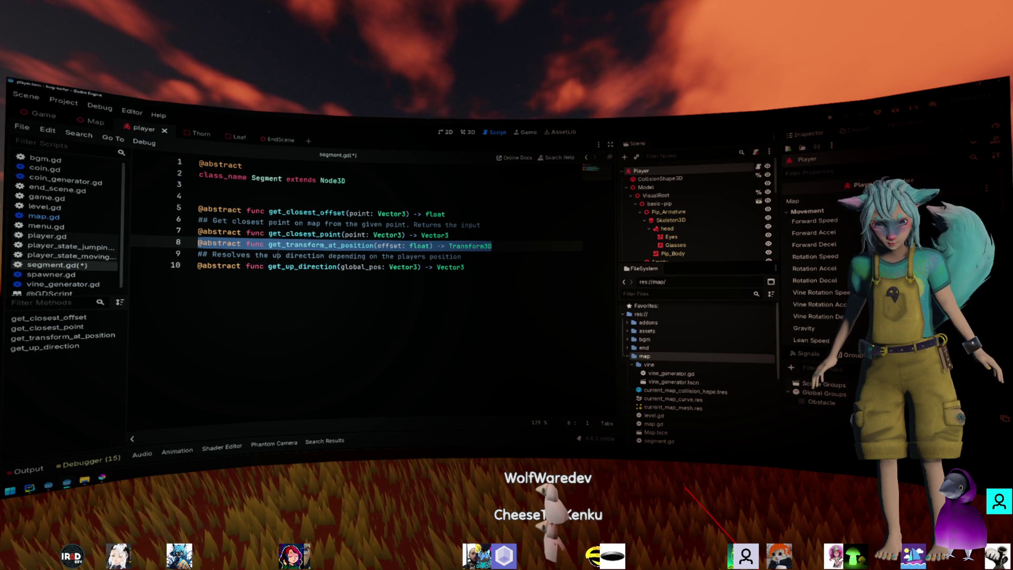
key("ctrl+x")
key("Up")
key("Up")
key("Up")
key("Return")
key("ctrl+v")
key("Down")
key("Down")
key("Down")
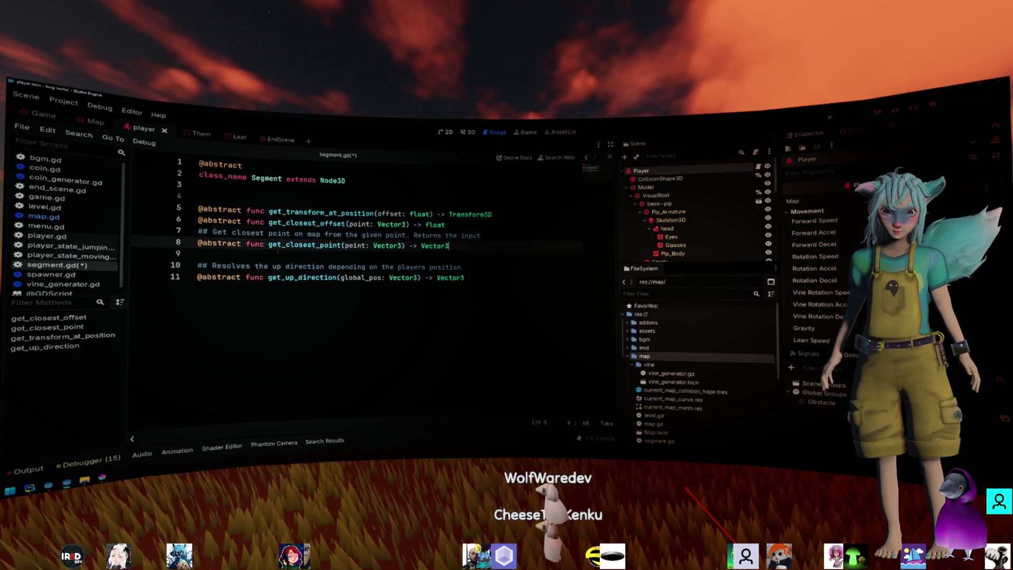
key("BackSpace")
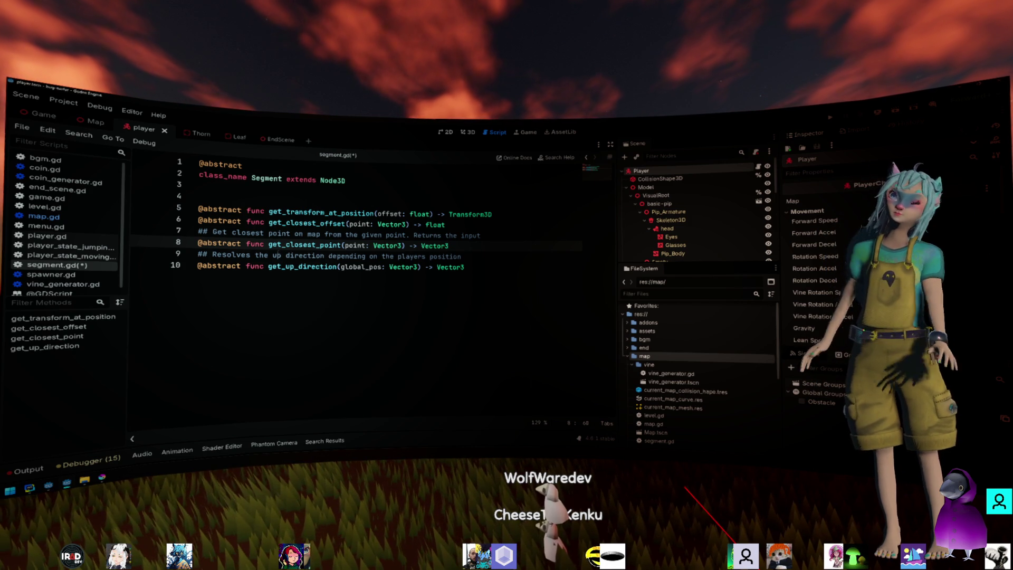
Select get_transform_at_position on line 5 and drag the script list wider to show full names
left_click(309, 212)
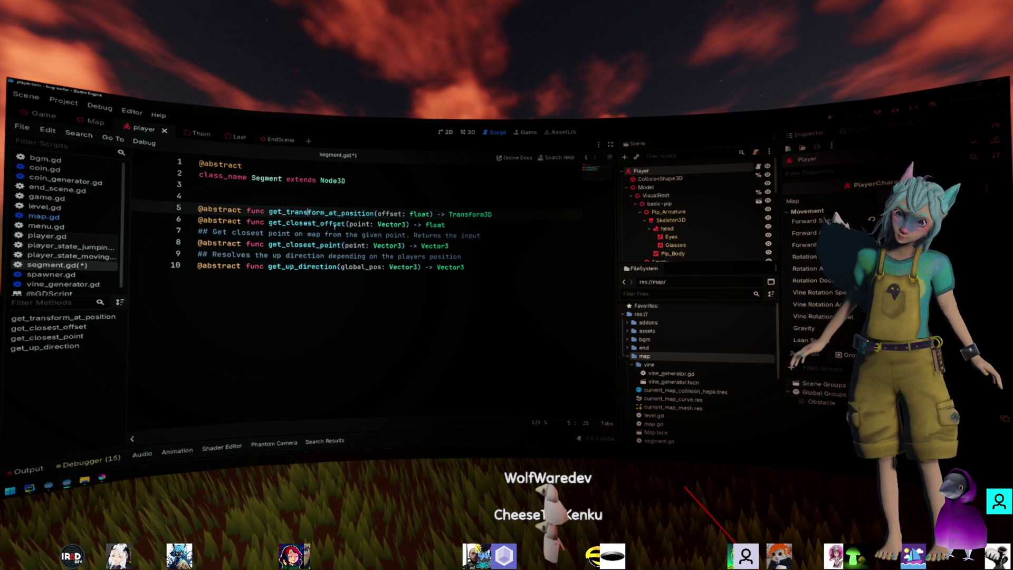
double_click(309, 211)
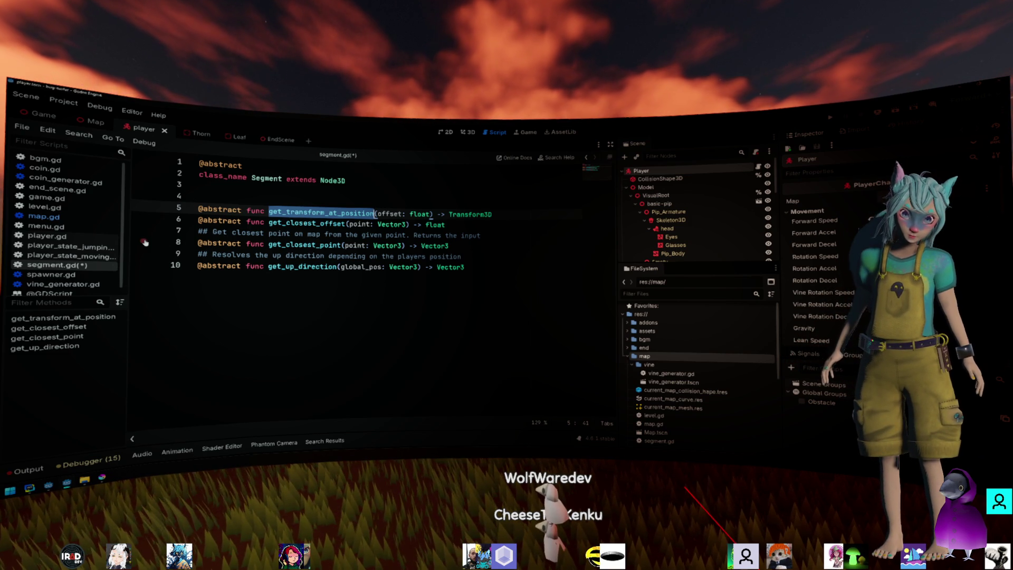
left_click_drag(127, 236, 171, 236)
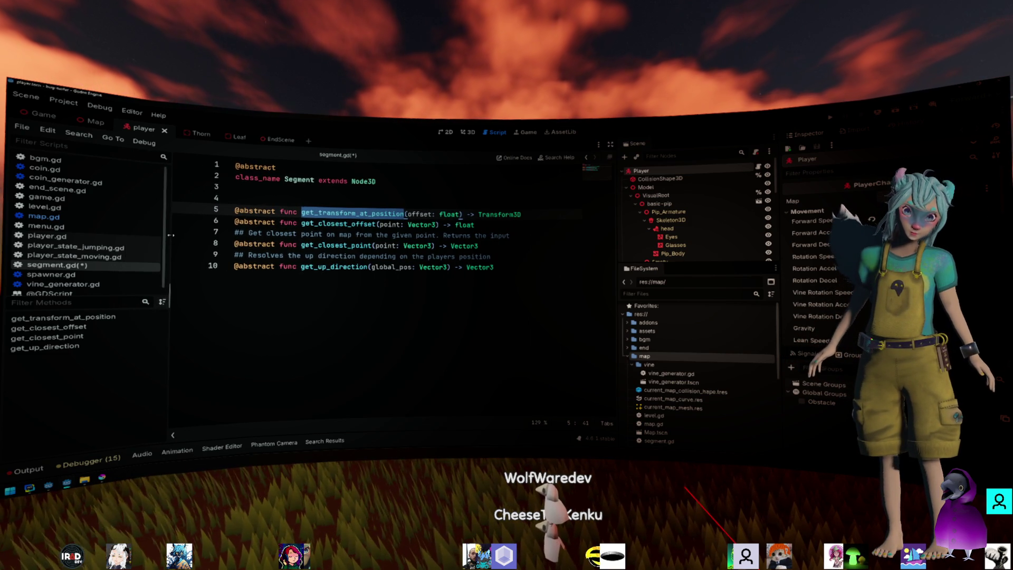
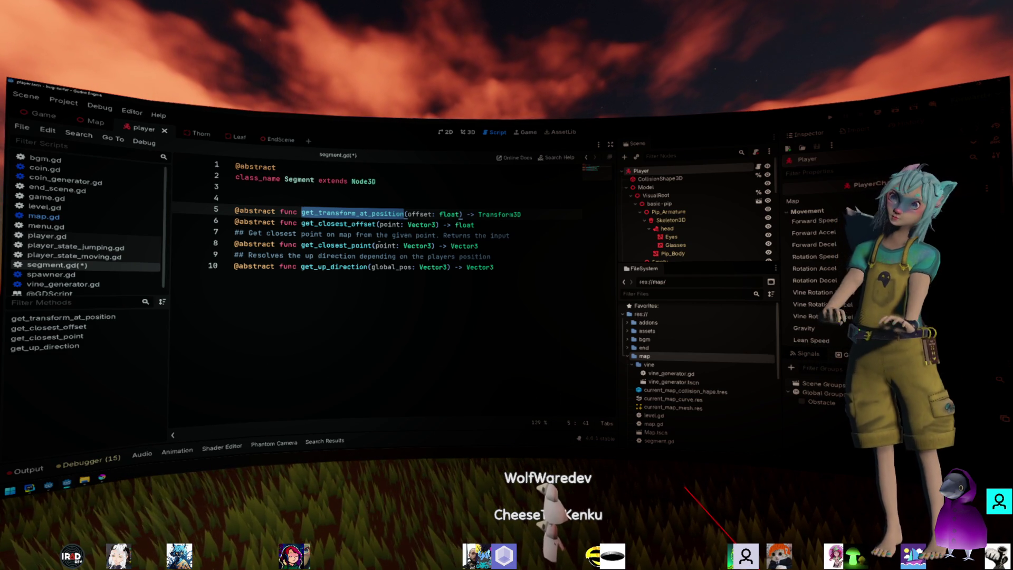
Search all project scripts for get_transform_at_position with Find in Files
left_click(236, 198)
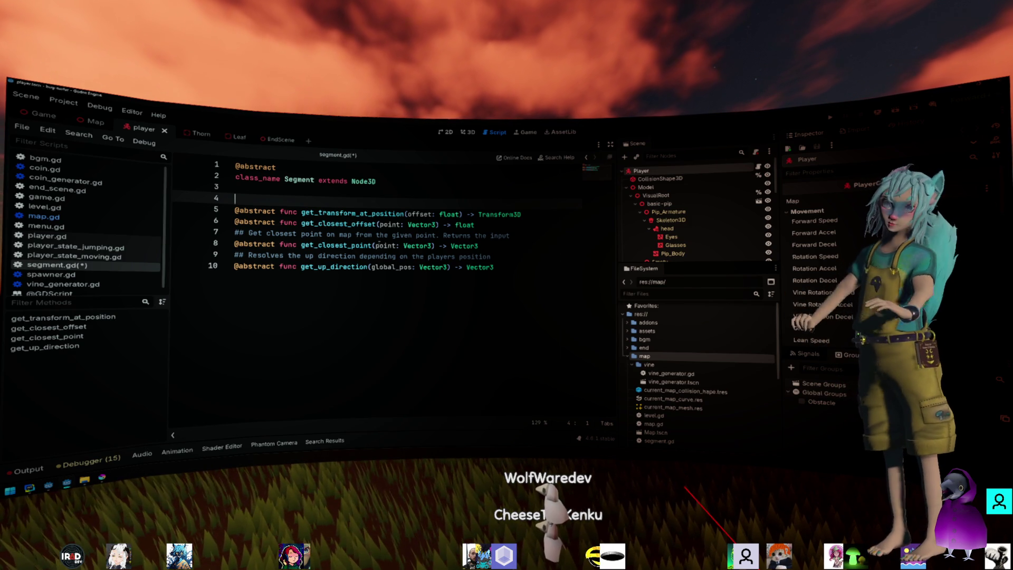
double_click(351, 213)
key("ctrl+shift+f")
key("Return")
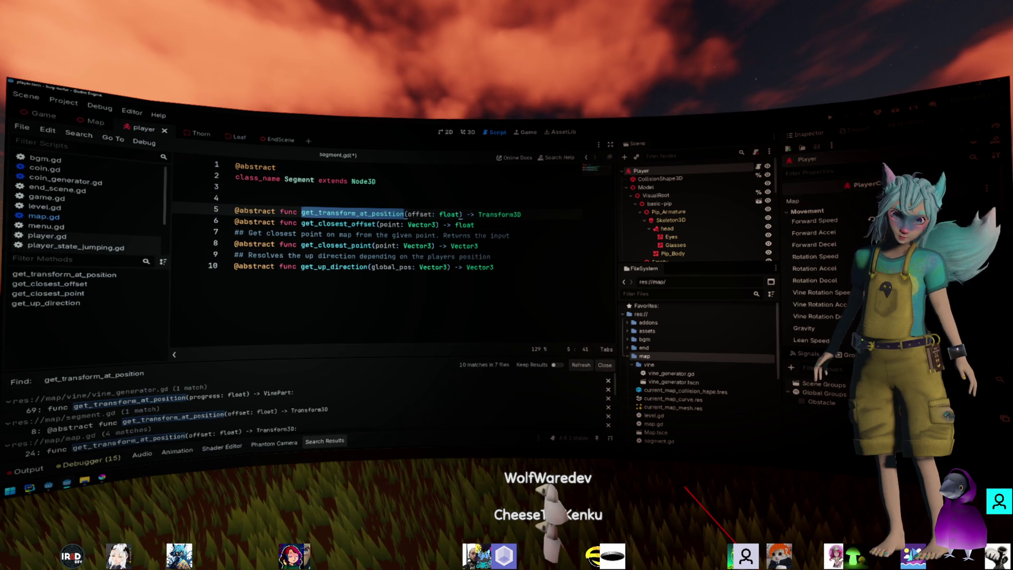
Review the search results and open the vine_generator.gd match
scroll(273, 404, "down", 3)
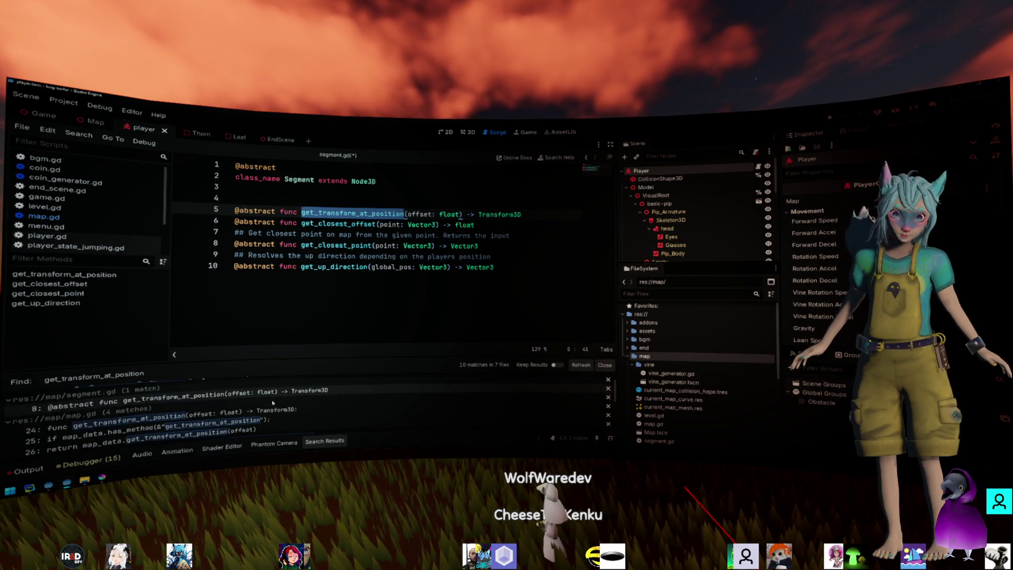
scroll(273, 404, "down", 5)
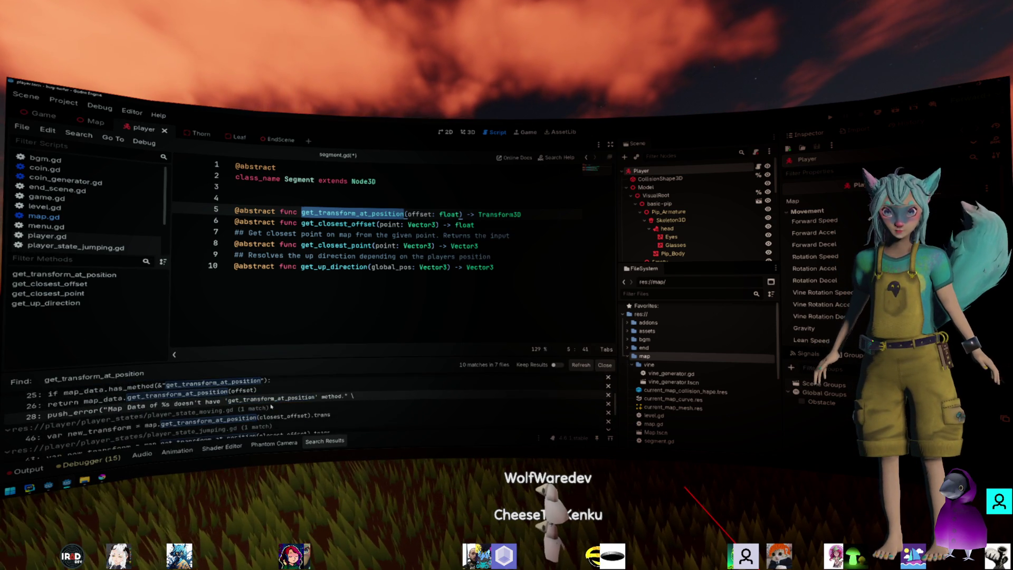
scroll(271, 406, "down", 1)
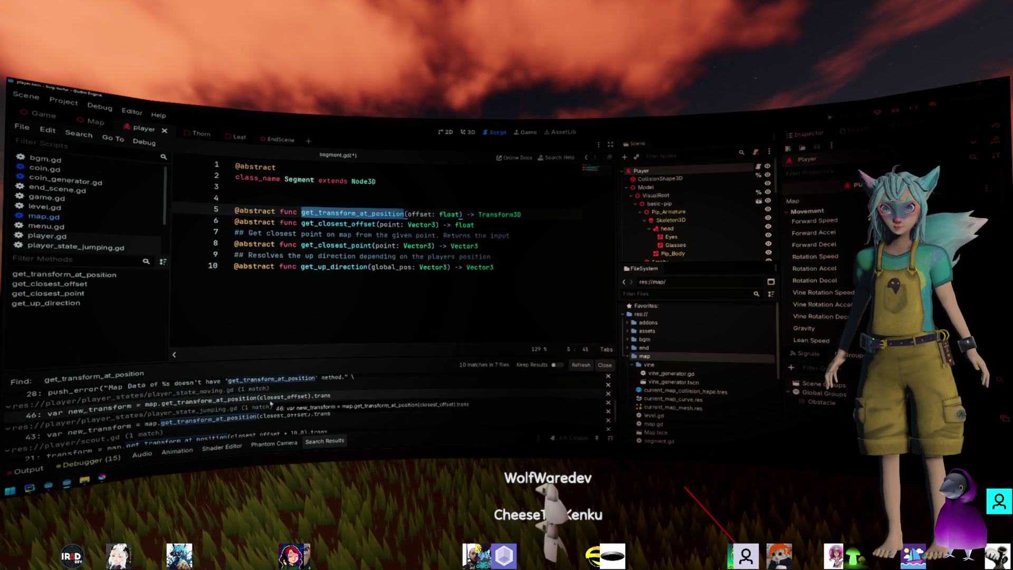
scroll(270, 402, "down", 2)
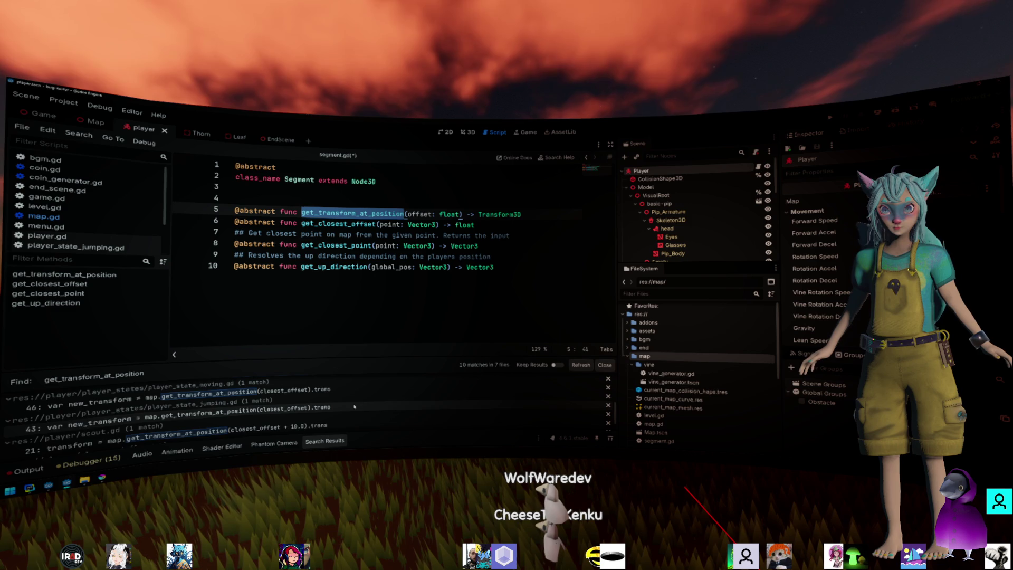
scroll(354, 405, "down", 1)
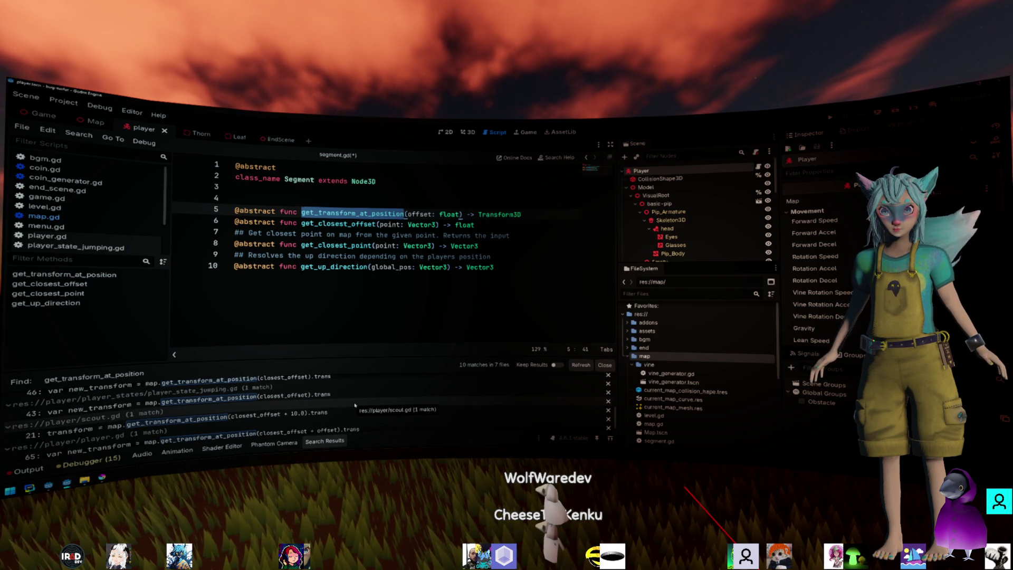
scroll(190, 414, "down", 1)
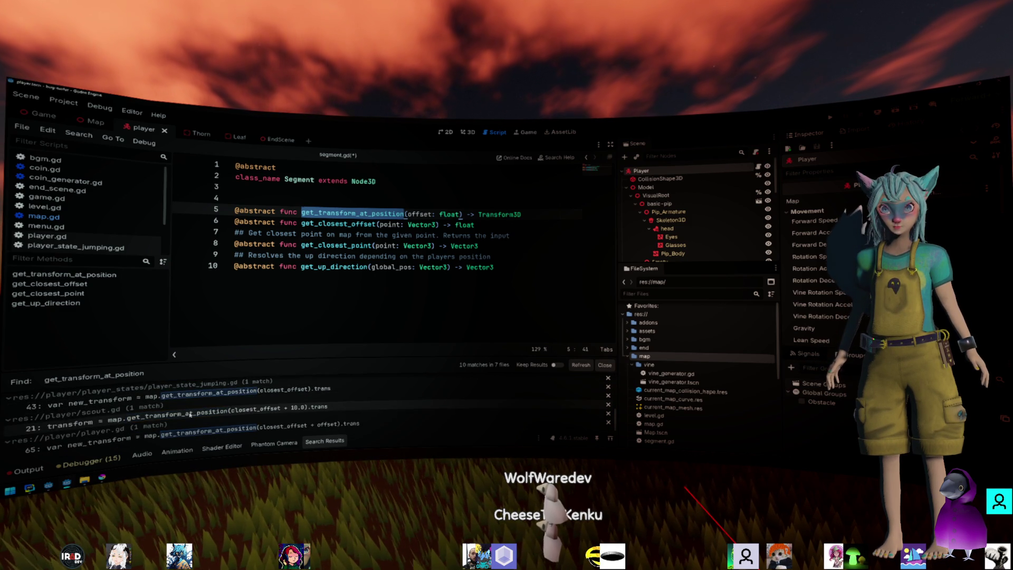
scroll(190, 414, "up", 3)
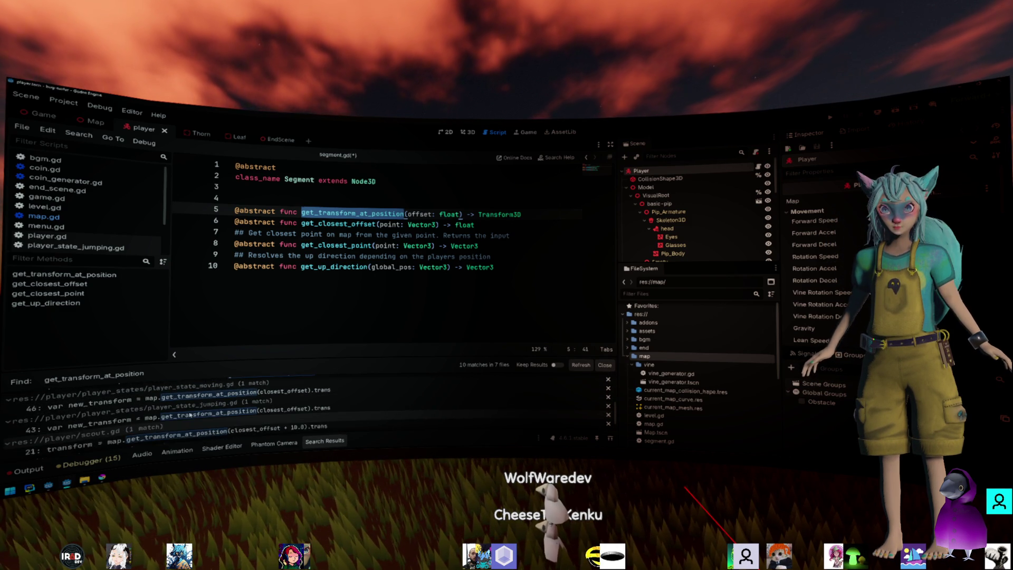
scroll(191, 414, "down", 5)
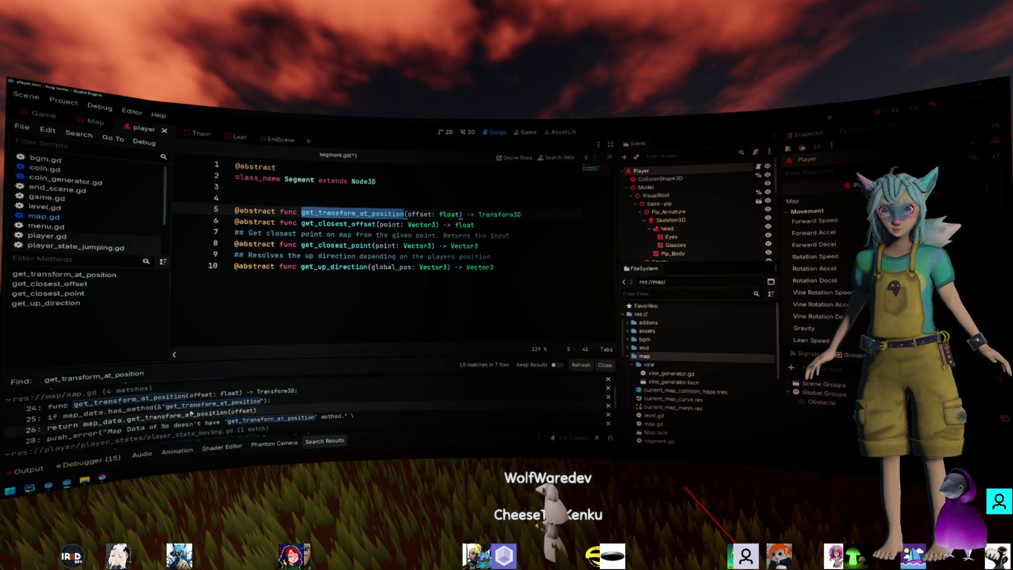
scroll(193, 409, "up", 1)
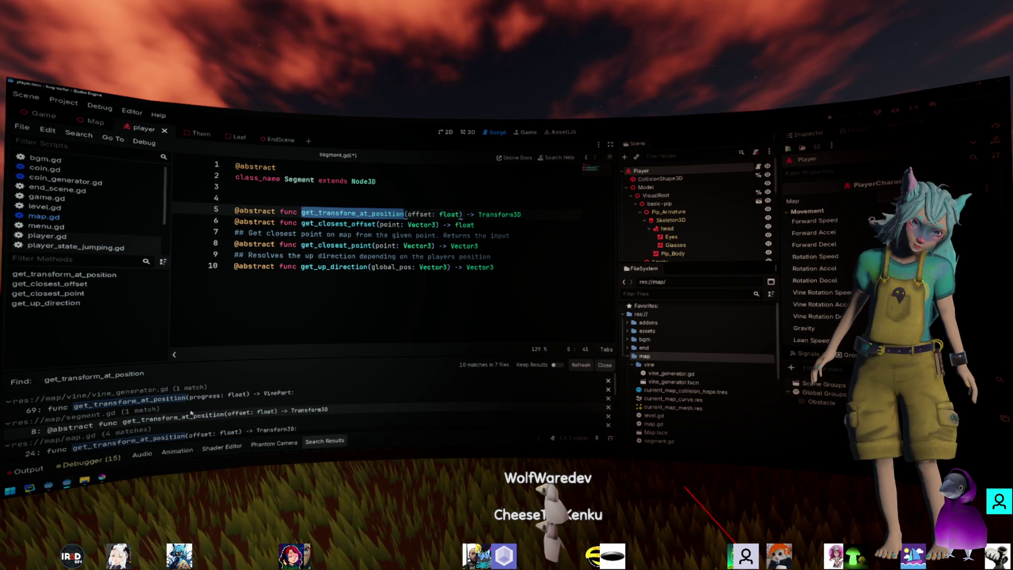
left_click(195, 404)
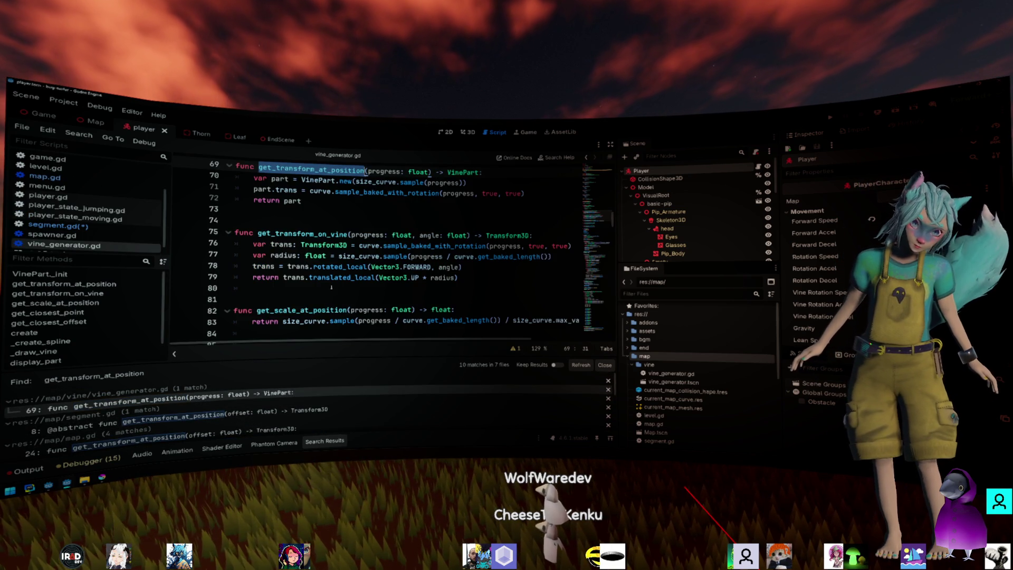
Bring up vine_generator.gd's line 69 match, flagged for mismatching the parent signature
scroll(331, 287, "up", 1)
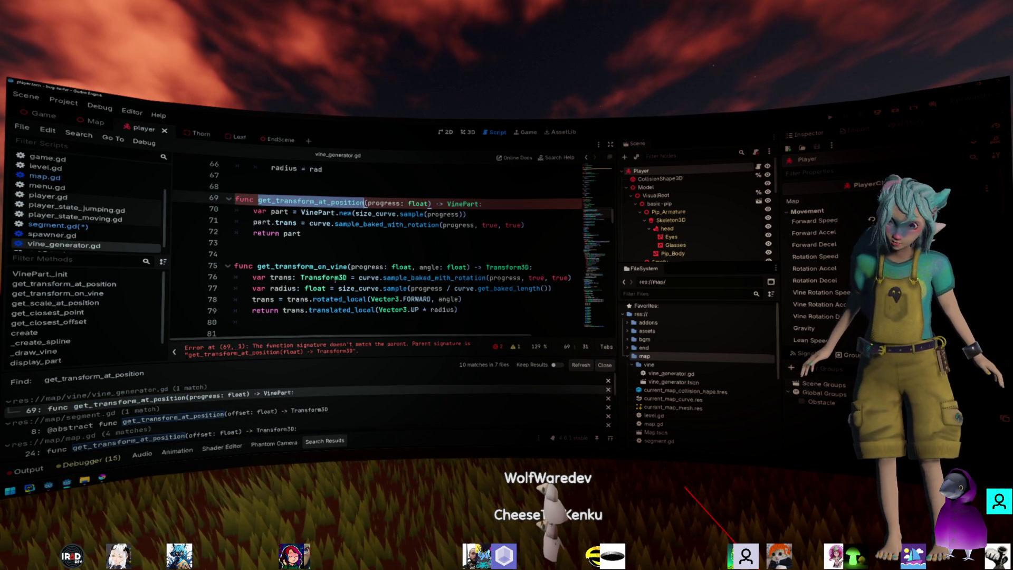
mouse_move(336, 279)
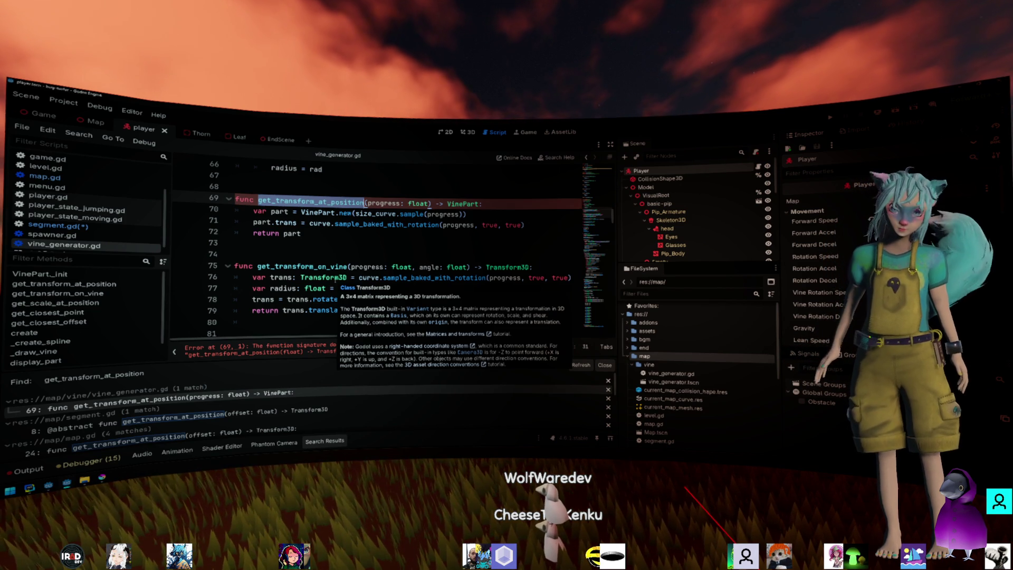
left_click(106, 227)
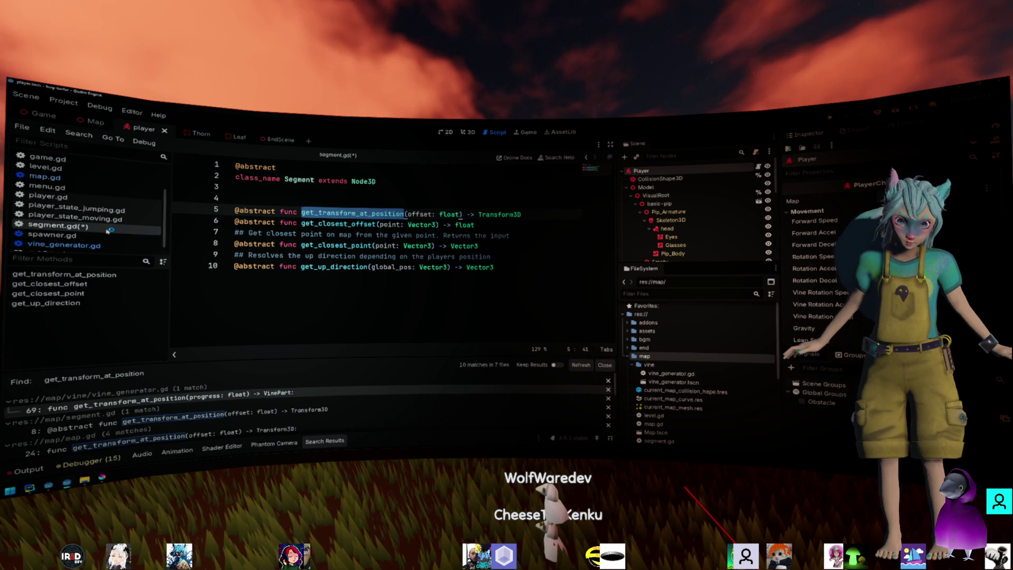
left_click(423, 225)
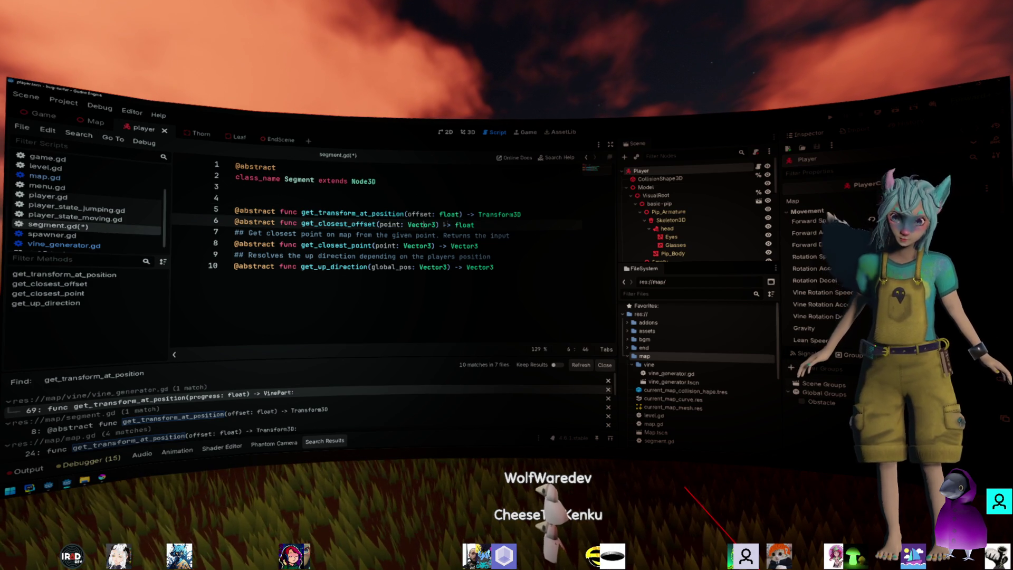
left_click(517, 204)
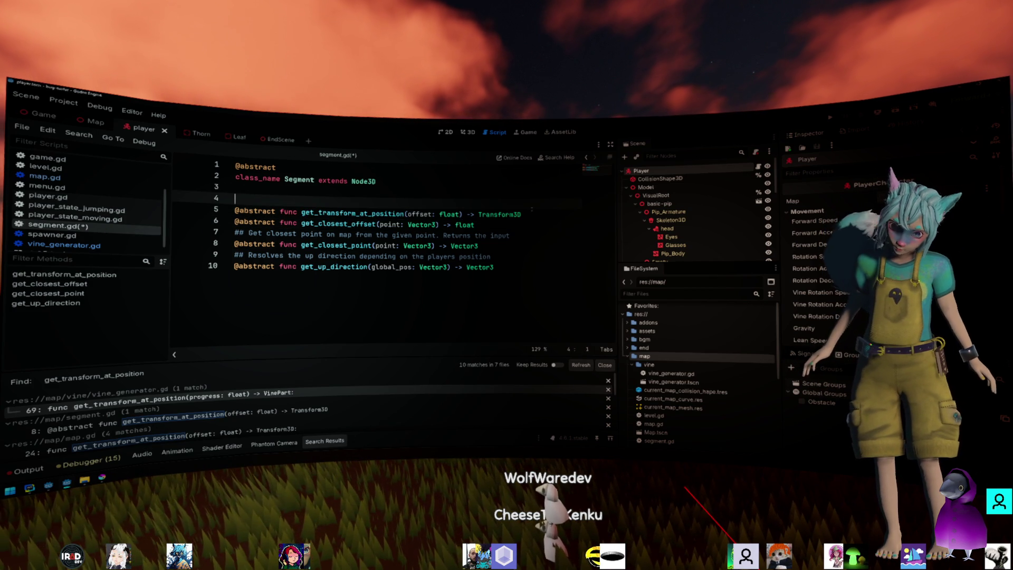
key("alt+Left")
left_click(400, 233)
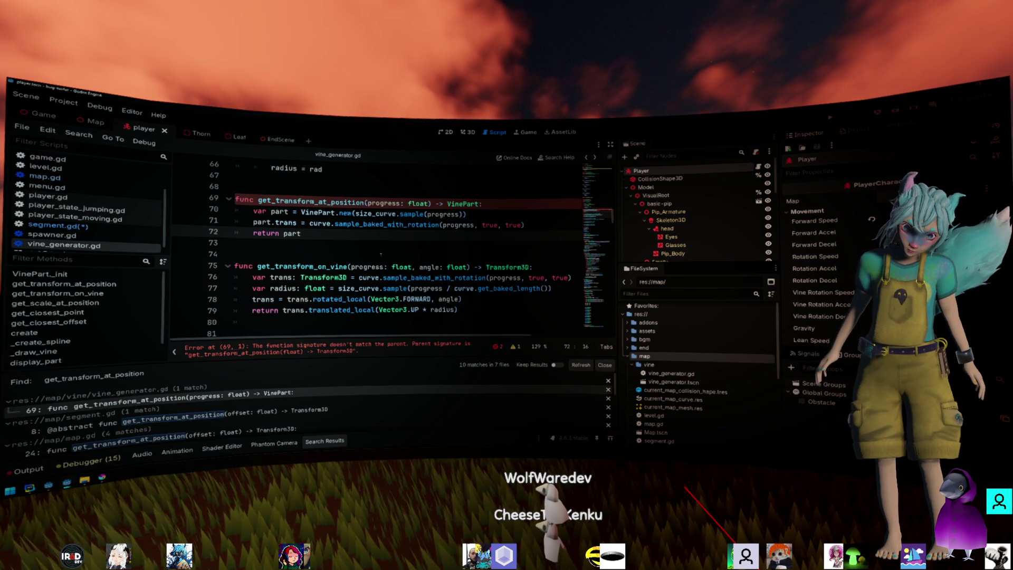
Change get_transform_at_position's return type from VinePart to Transform3D in vine_generator.gd
double_click(463, 203)
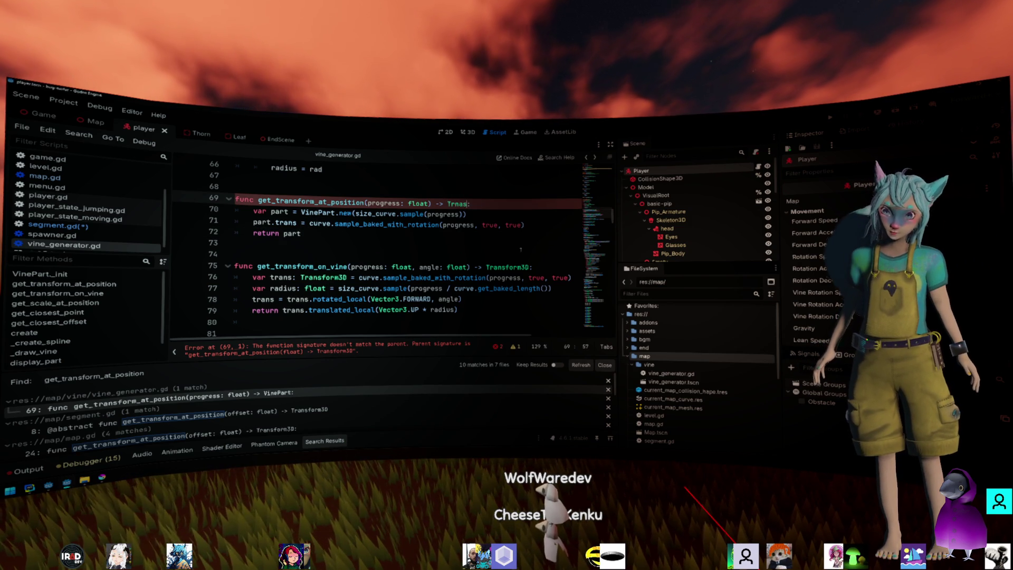
type("ans")
key("Down")
key("Return")
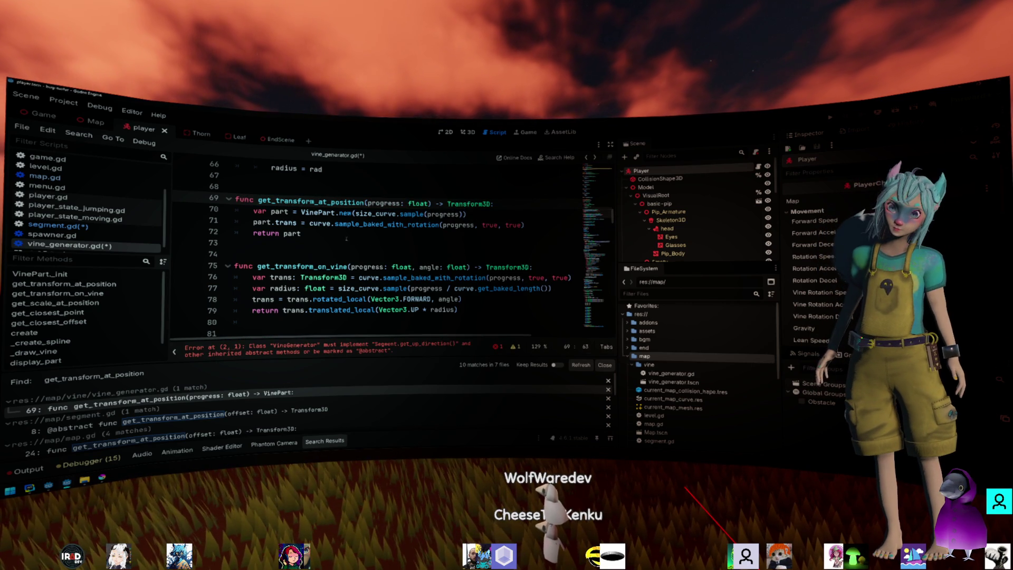
left_click(300, 222)
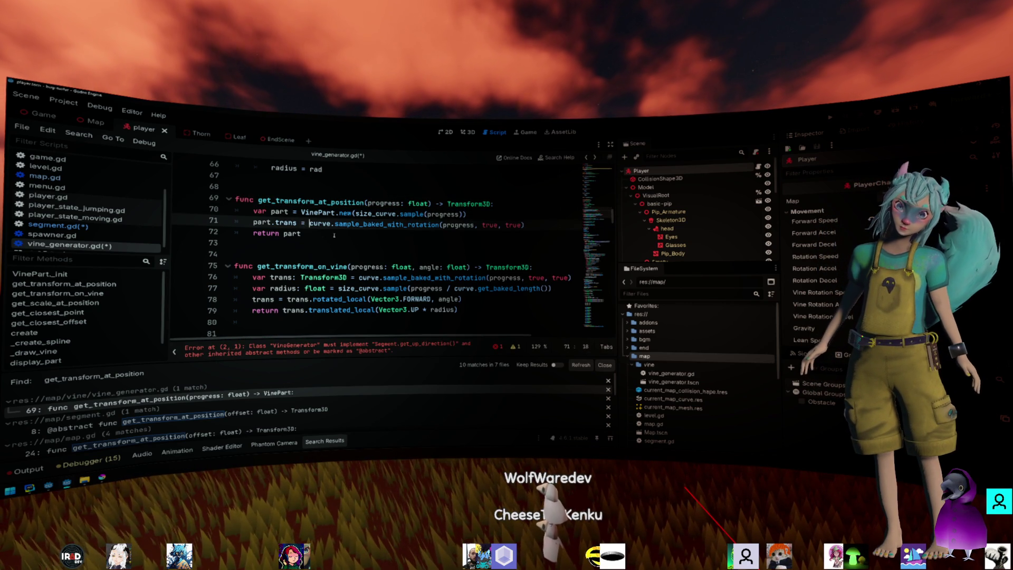
Return the curve's rotated baked sample directly, deleting the VinePart creation and part.trans lines
key("shift+End")
key("ctrl+x")
key("Down")
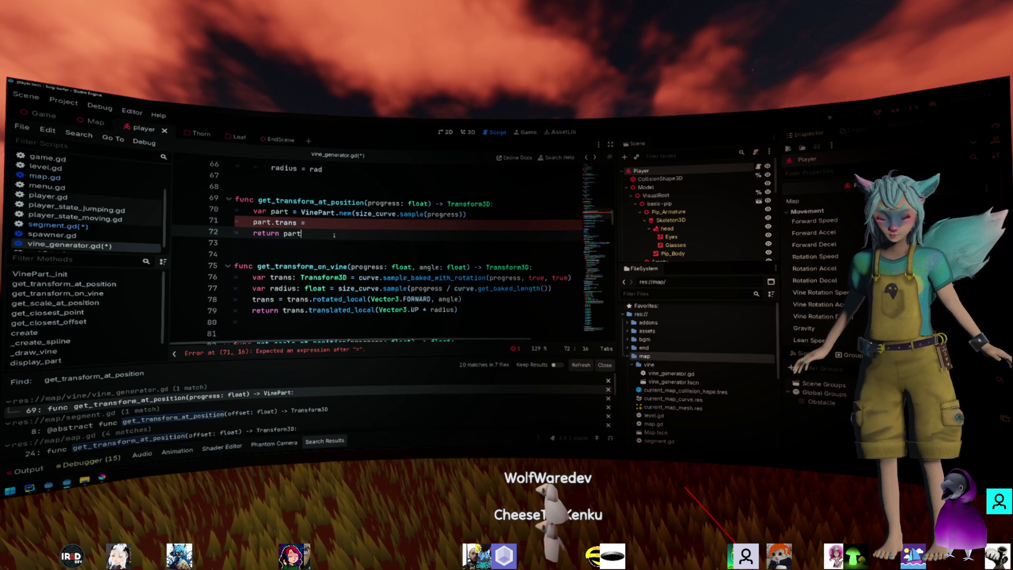
key("ctrl+shift+Left")
key("ctrl+v")
key("Up")
key("shift+Home")
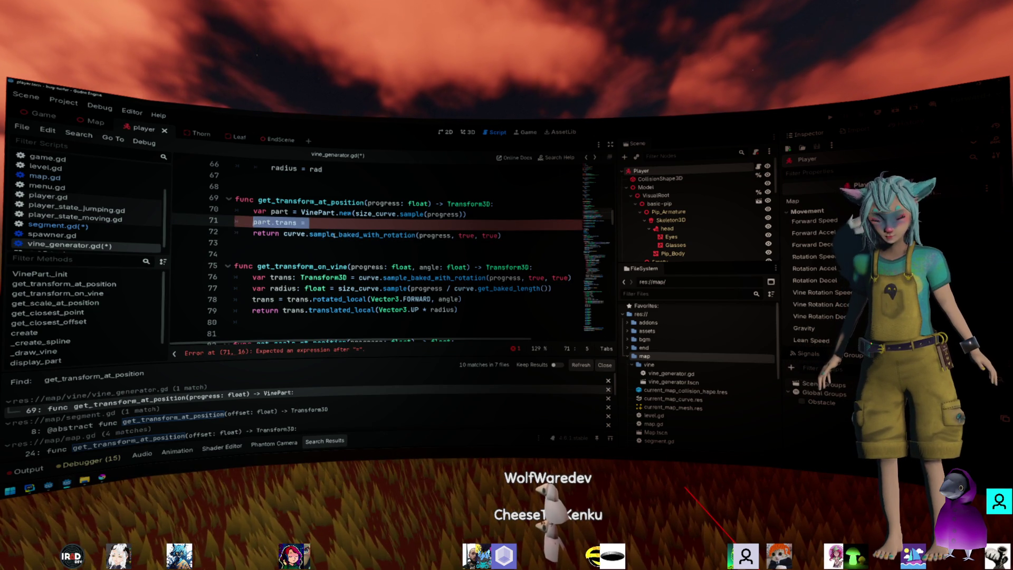
key("BackSpace")
key("BackSpace")
key("BackSpace")
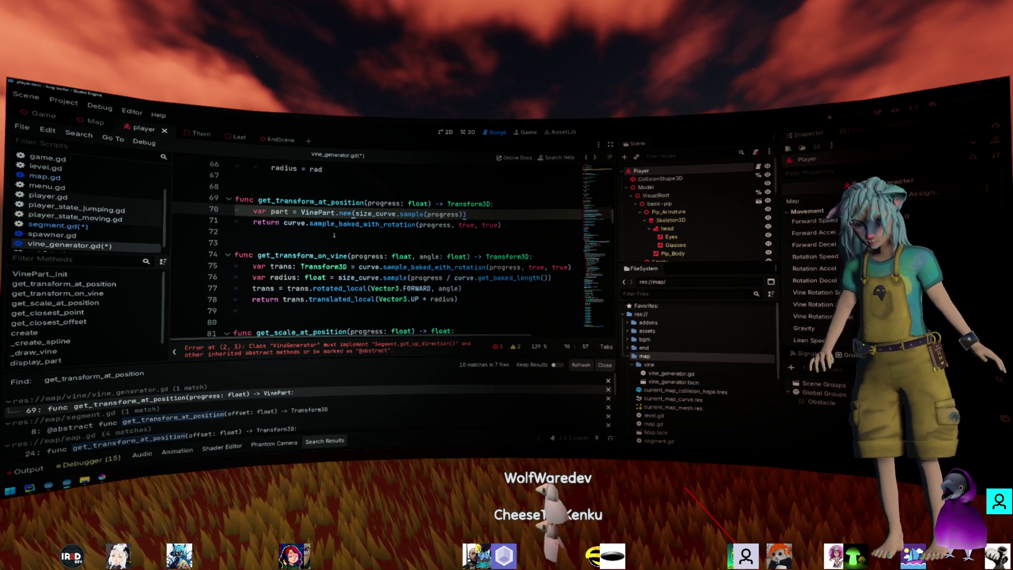
key("shift+Home")
key("BackSpace")
key("BackSpace")
key("BackSpace")
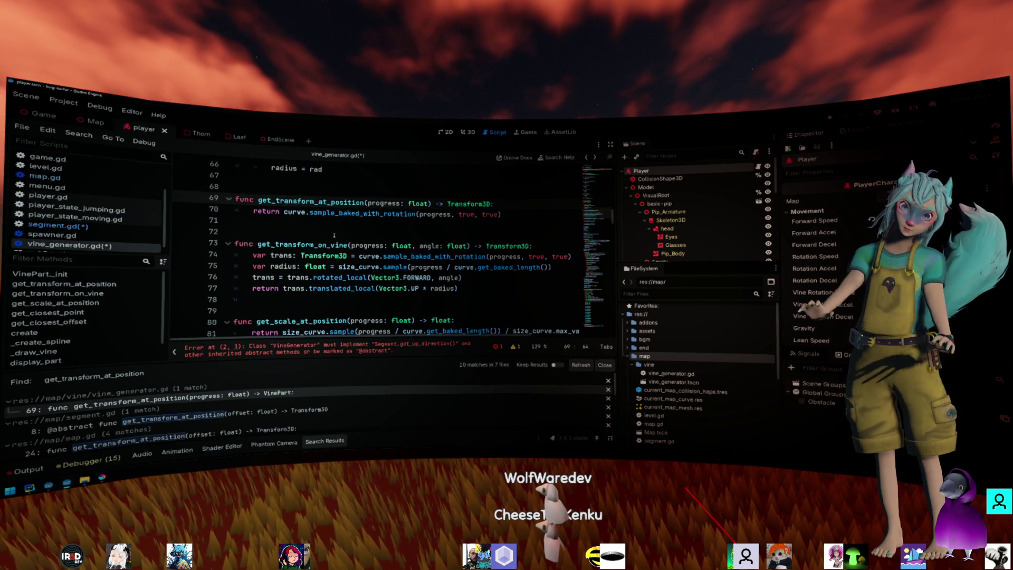
Review vine_generator.gd, then open segment.gd at the get_transform_at_position declaration
scroll(334, 235, "up", 2)
scroll(334, 236, "down", 1)
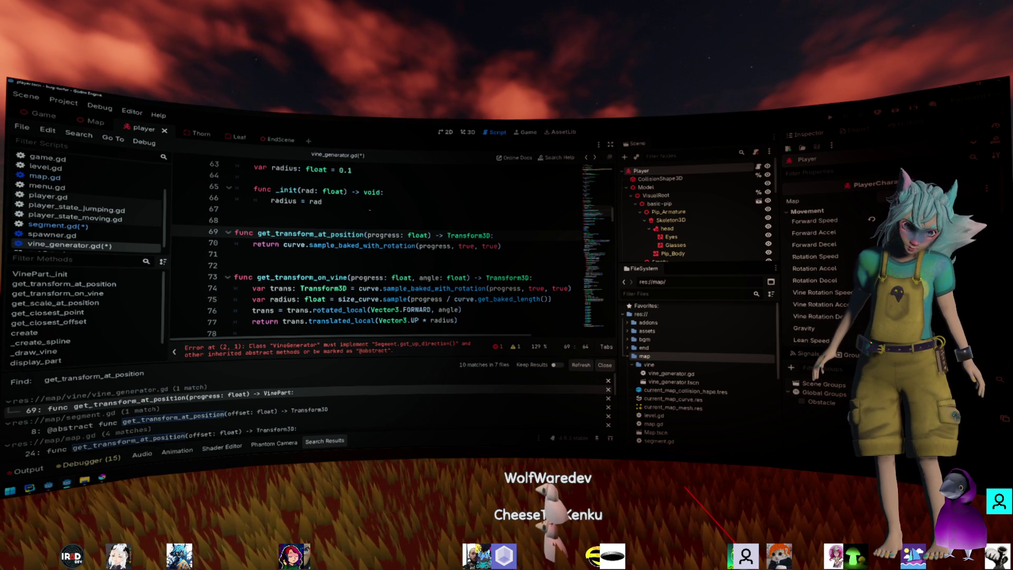
scroll(353, 207, "down", 1)
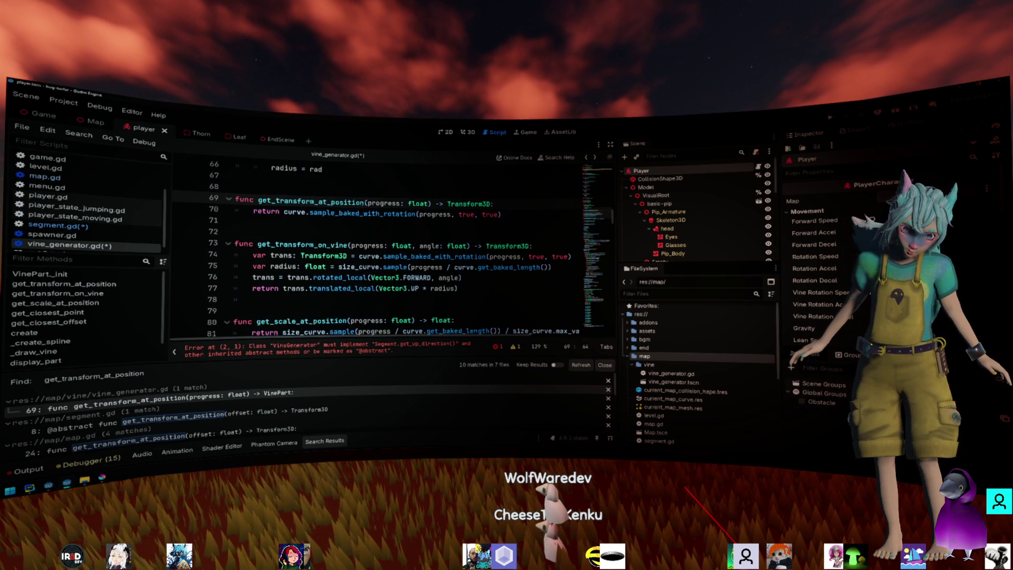
scroll(353, 206, "down", 2)
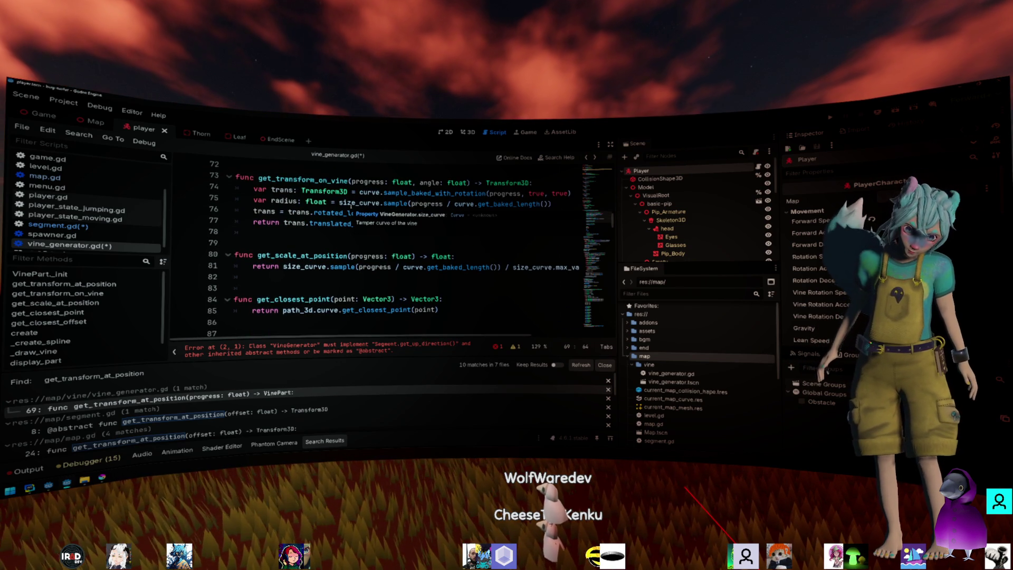
scroll(351, 205, "up", 5)
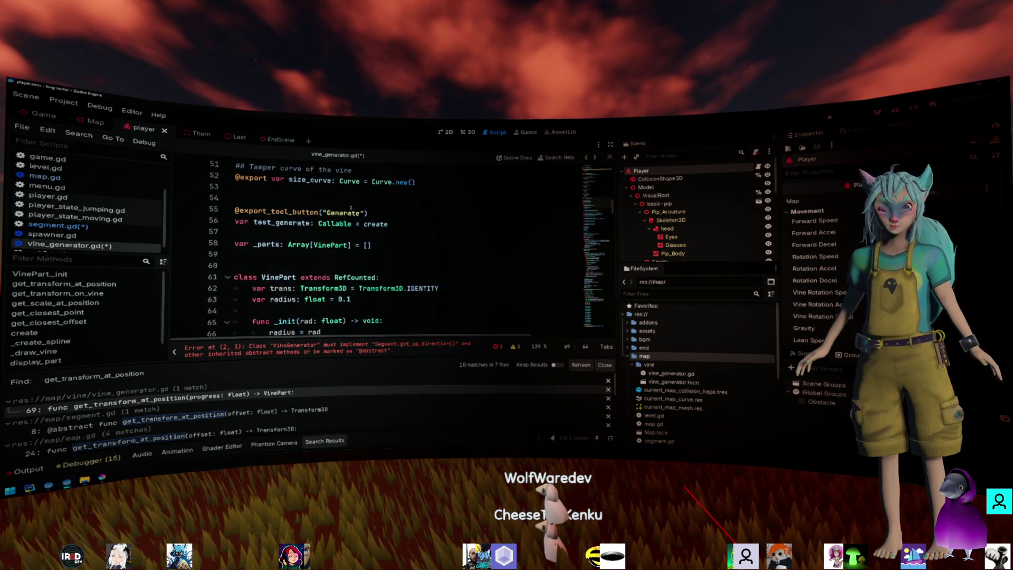
scroll(351, 208, "up", 4)
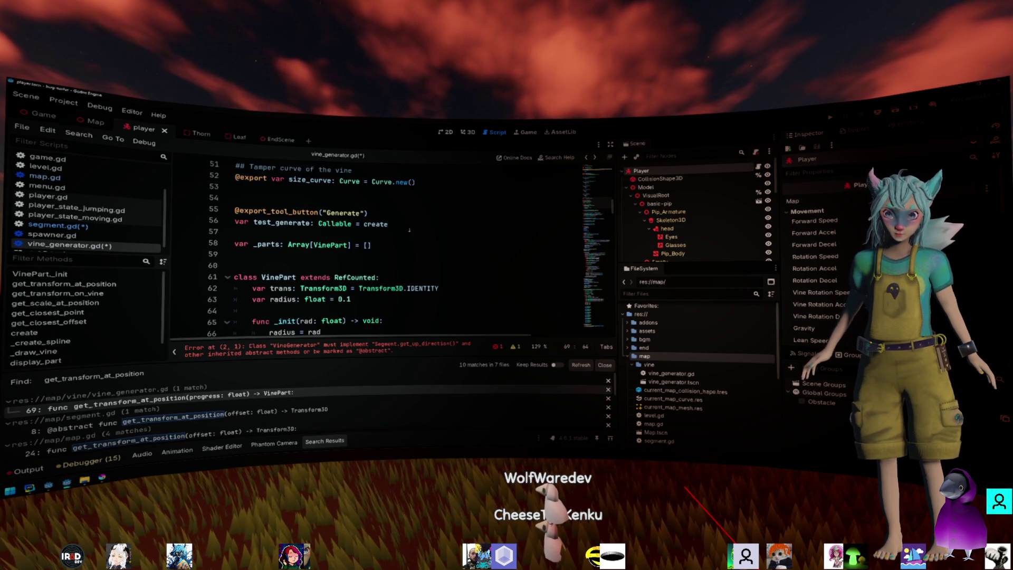
scroll(410, 226, "up", 15)
left_click(349, 202)
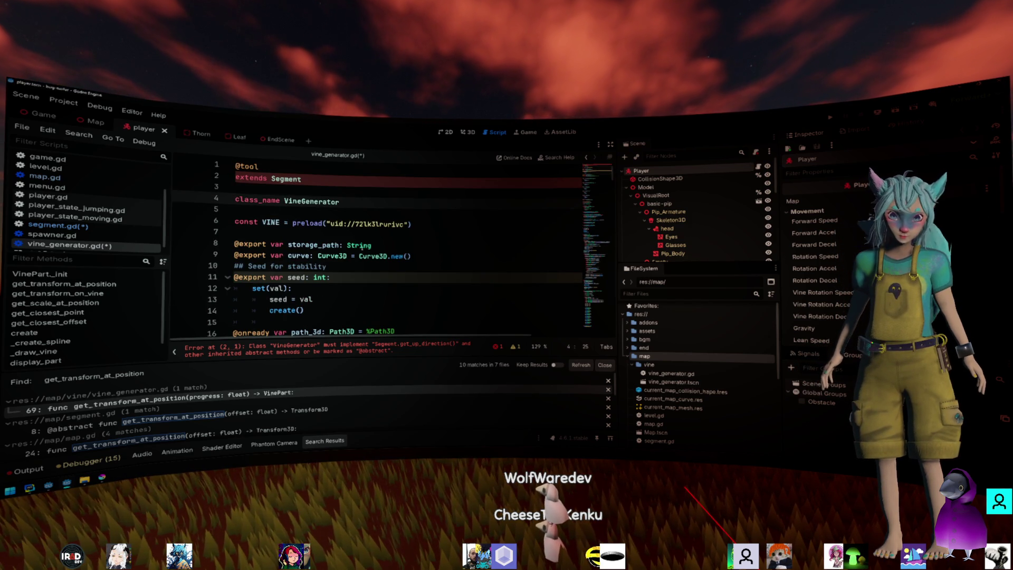
left_click(98, 229)
left_click(324, 269)
Add the doc comment '## Returns the transform of the map path where the forward goes along the direction'
left_click(342, 211)
key("Up")
key("Return")
type("## Returns t")
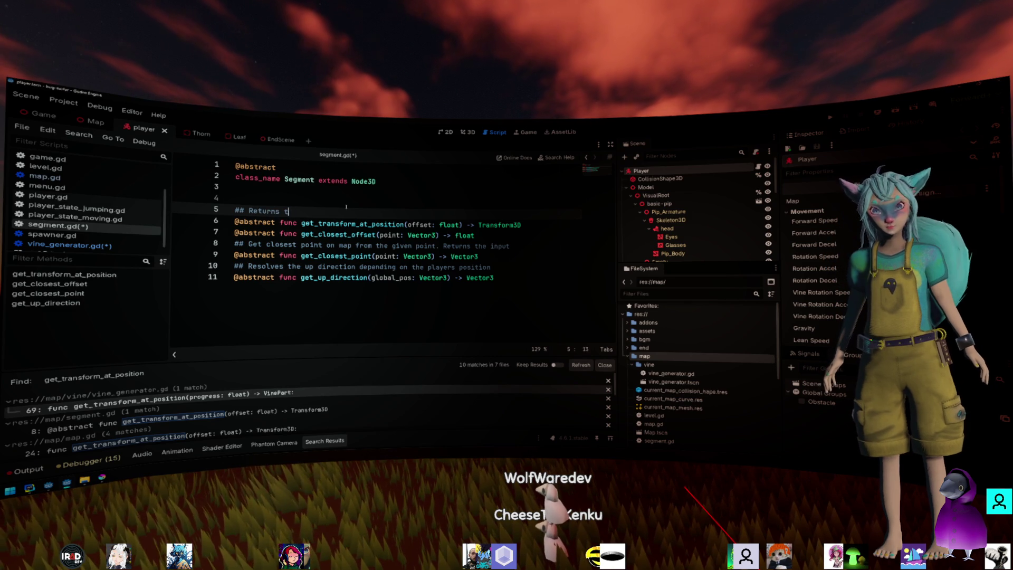
type("he transform of ")
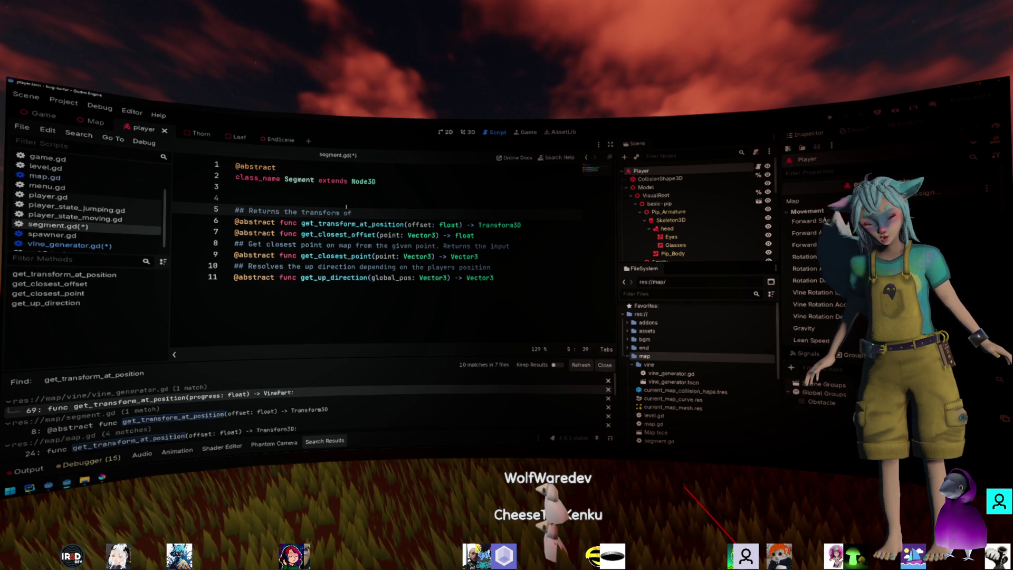
type("the ")
type("map path")
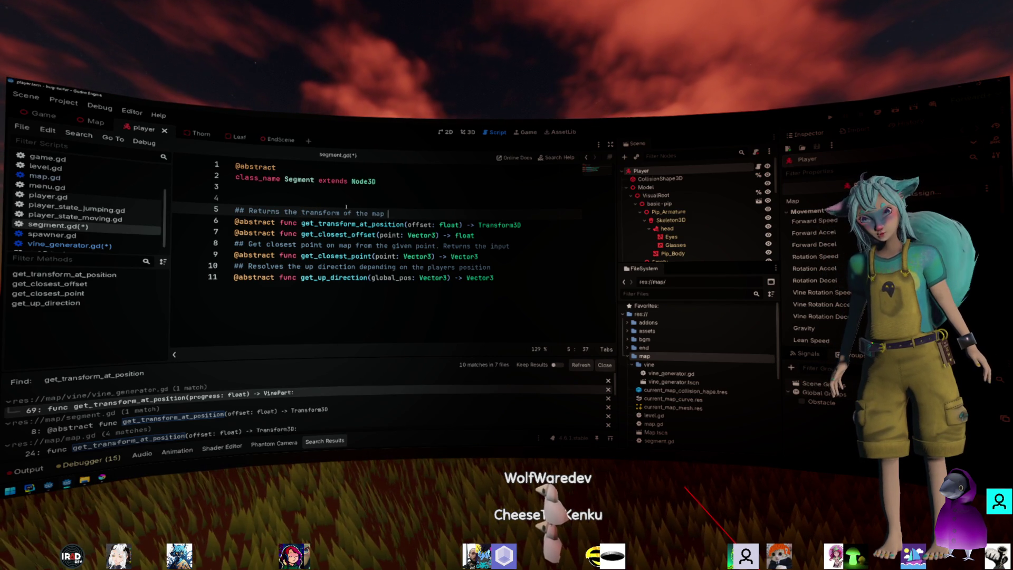
type(" wh")
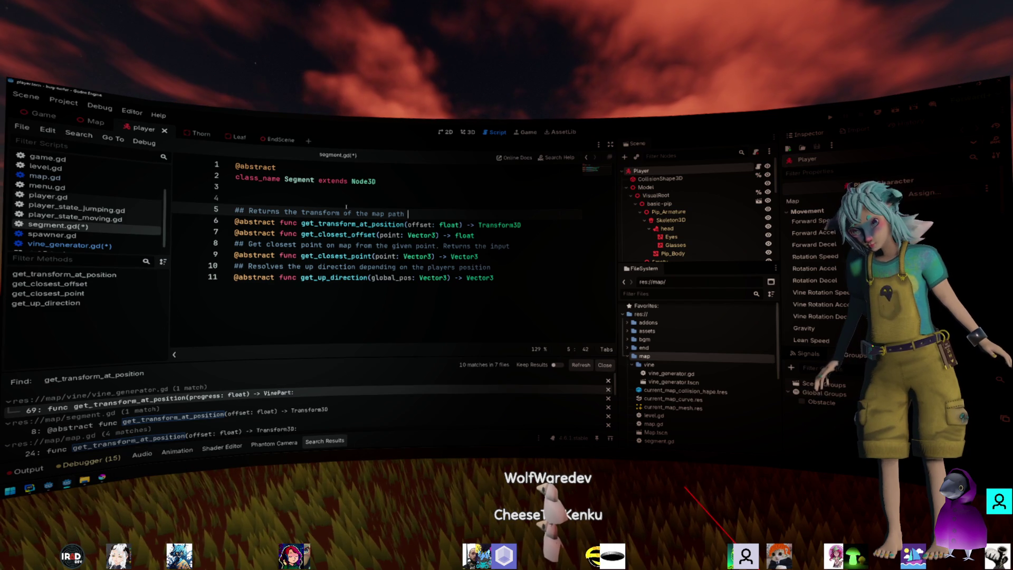
type("ere the forward ")
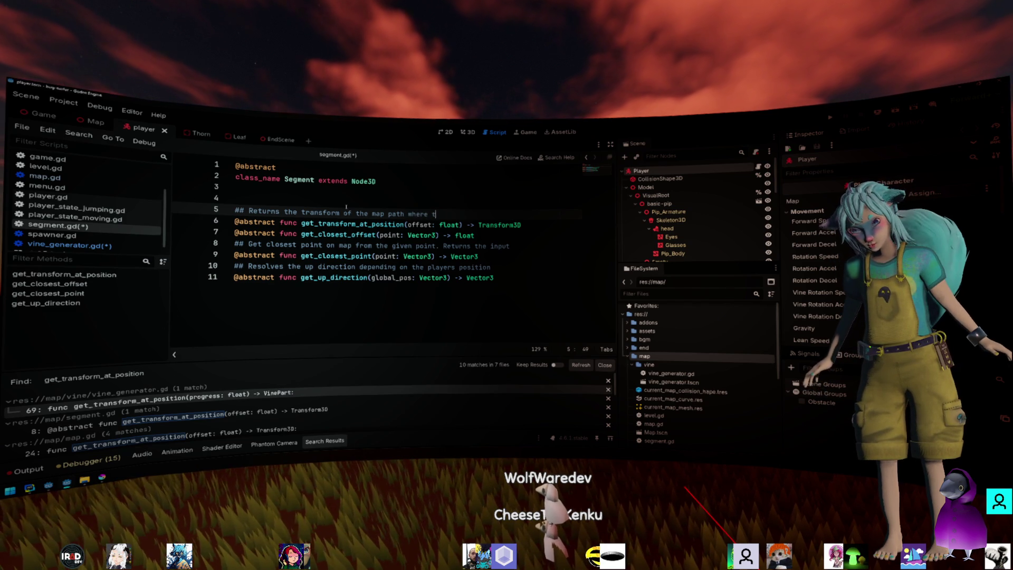
type("goes alo")
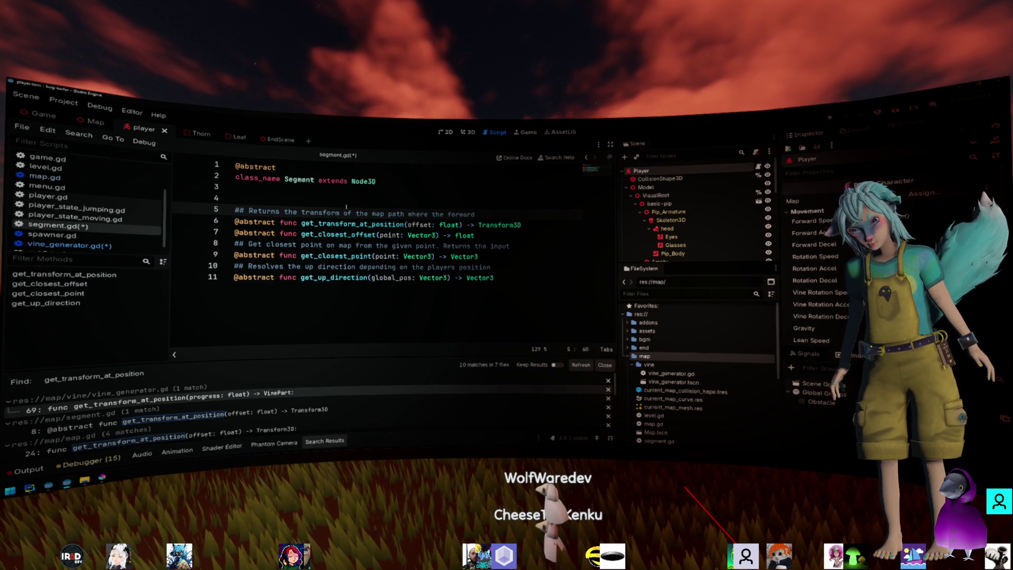
type("ng the direc")
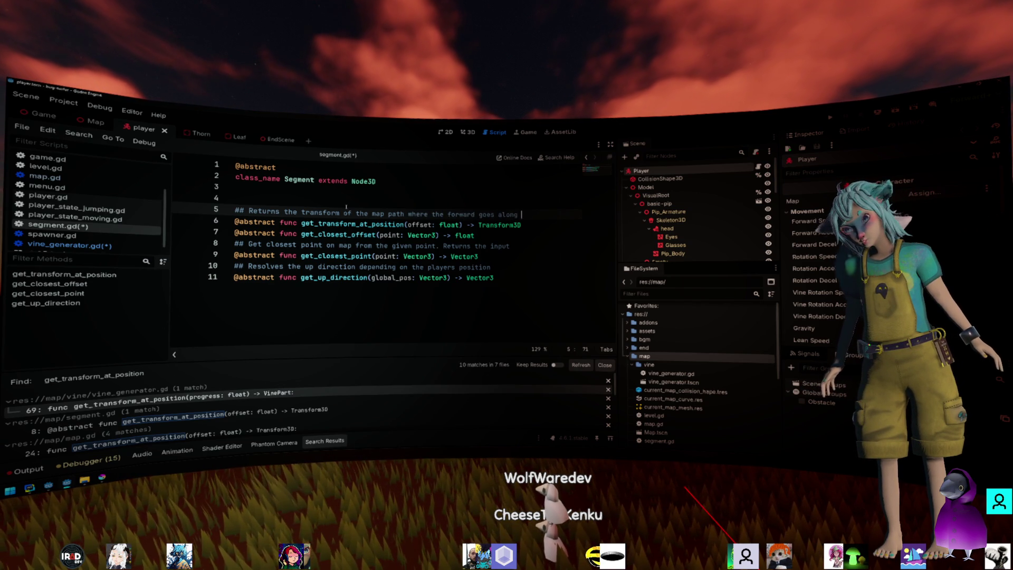
type("tion")
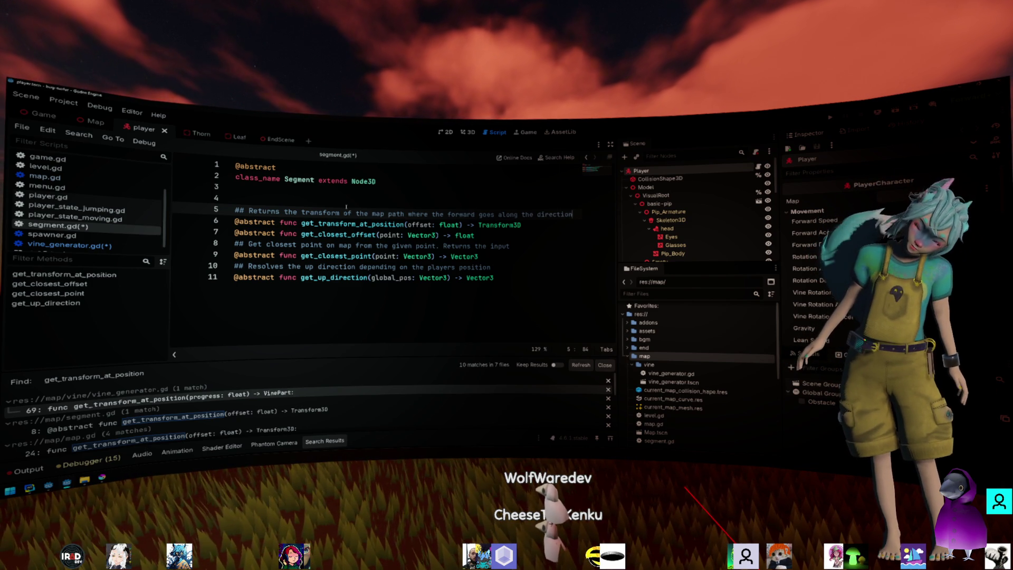
double_click(337, 234)
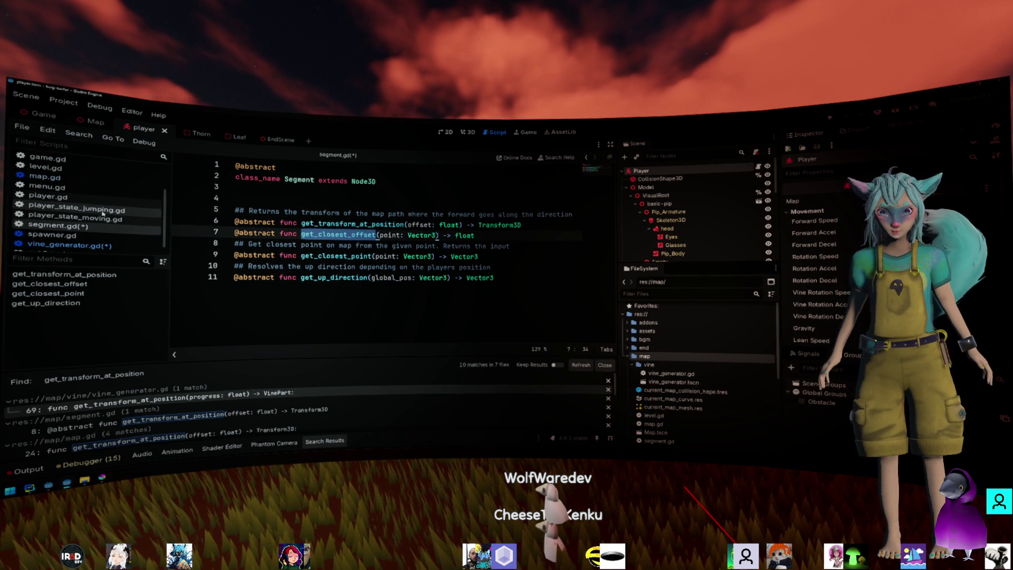
Switch to vine_generator.gd and select the get_closest_point function on lines 84–85
scroll(103, 213, "down", 1)
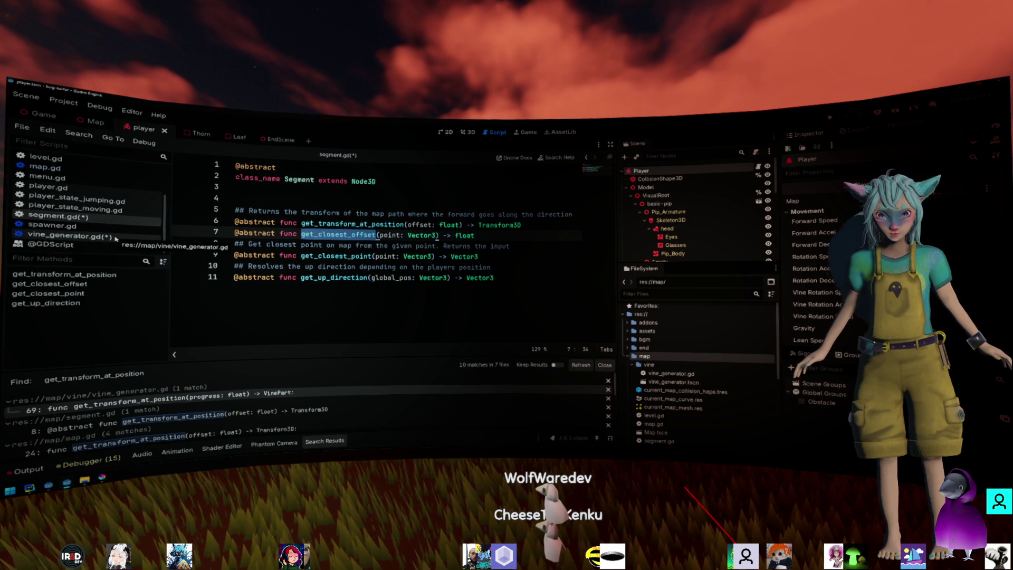
left_click(69, 236)
scroll(386, 248, "down", 20)
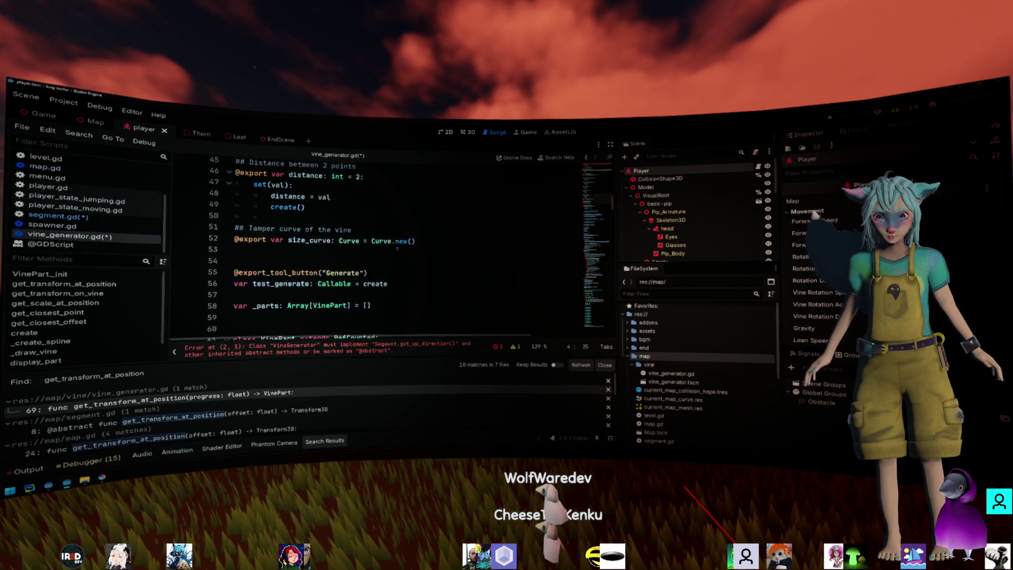
scroll(398, 245, "down", 3)
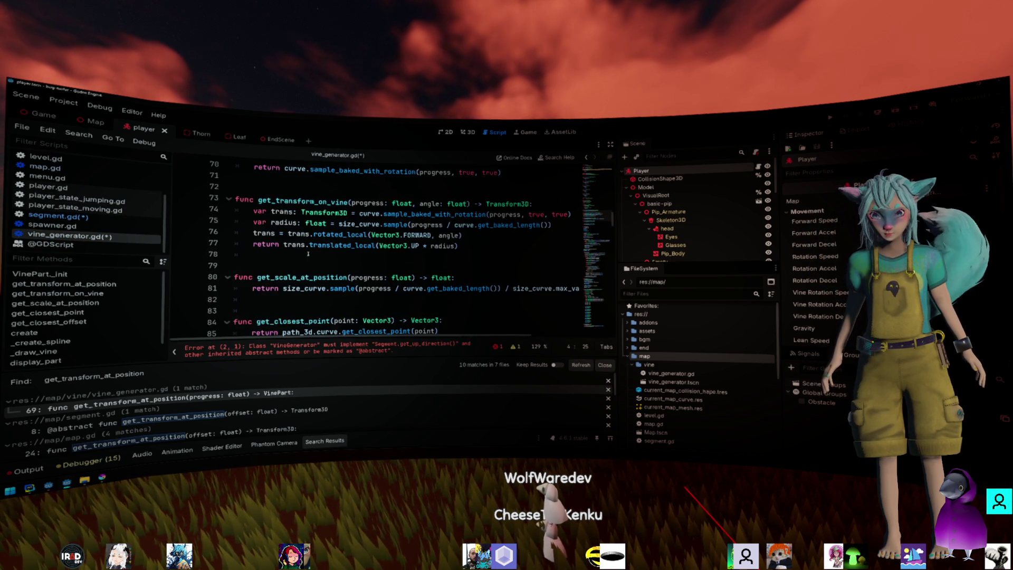
scroll(308, 254, "down", 2)
double_click(293, 256)
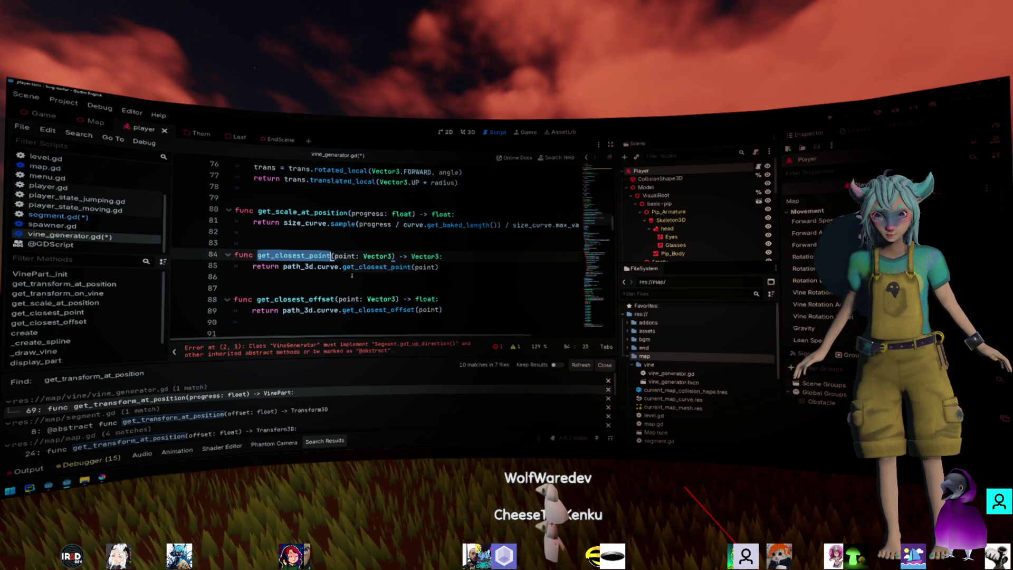
left_click_drag(449, 272, 234, 256)
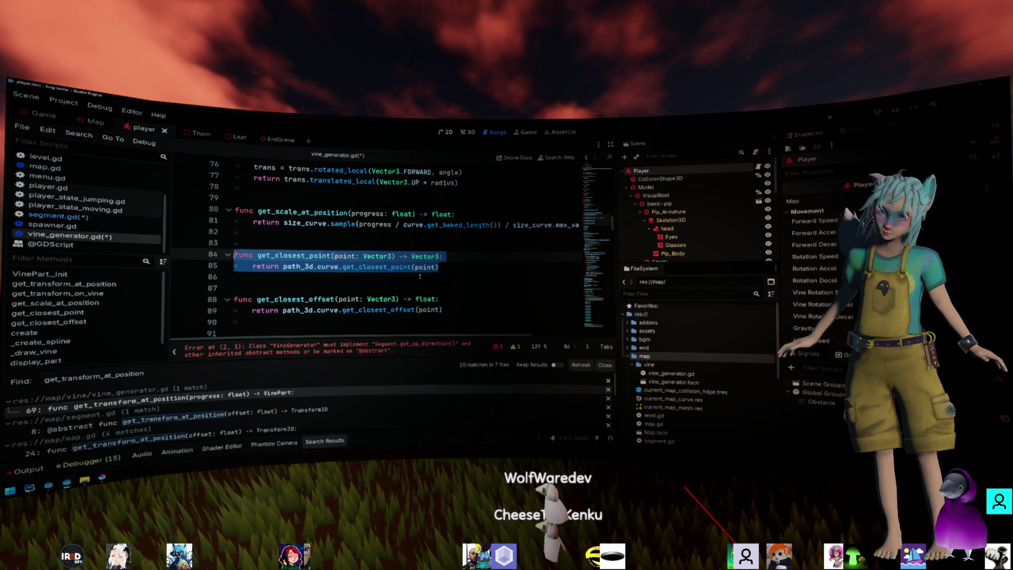
key("ctrl+z")
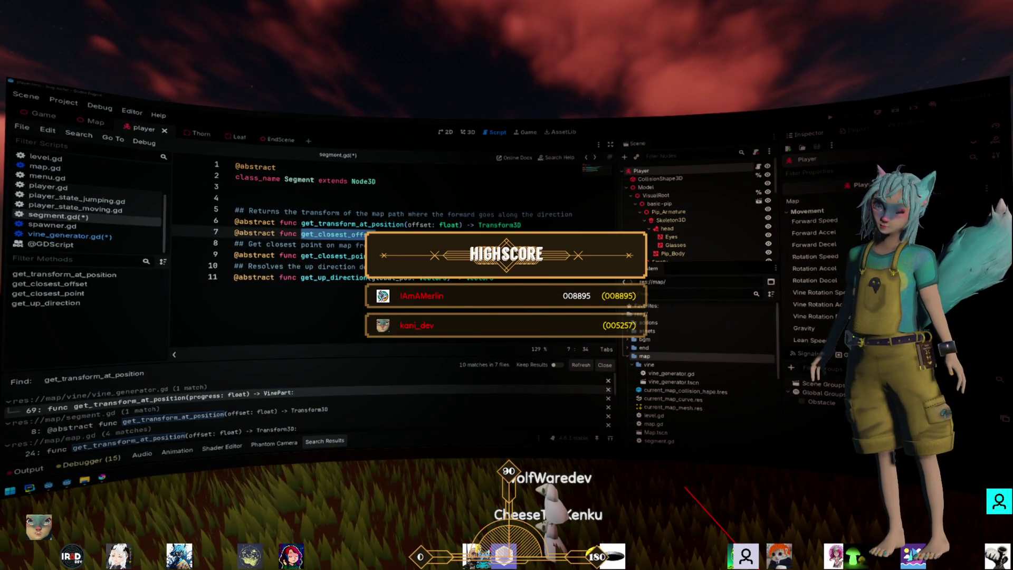
Refine the get_closest_point doc comment wording and save segment.gd
left_click(371, 245)
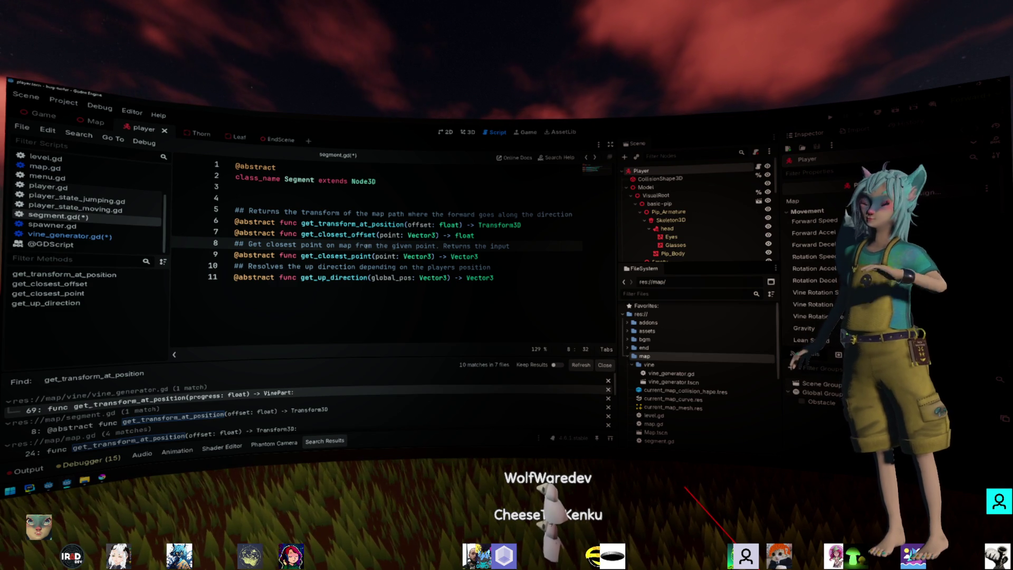
left_click(389, 245)
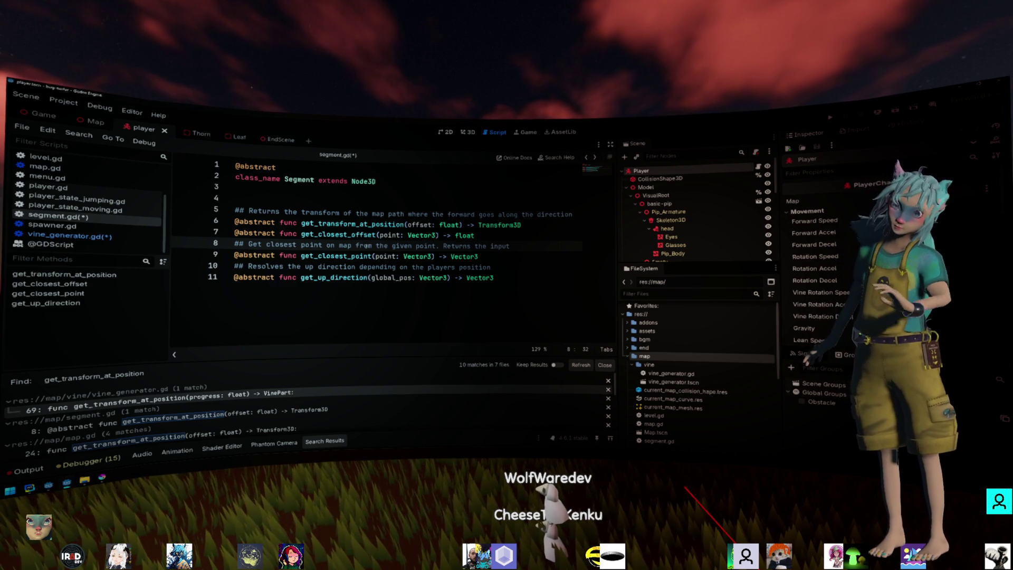
left_click(400, 225)
key("ctrl+s")
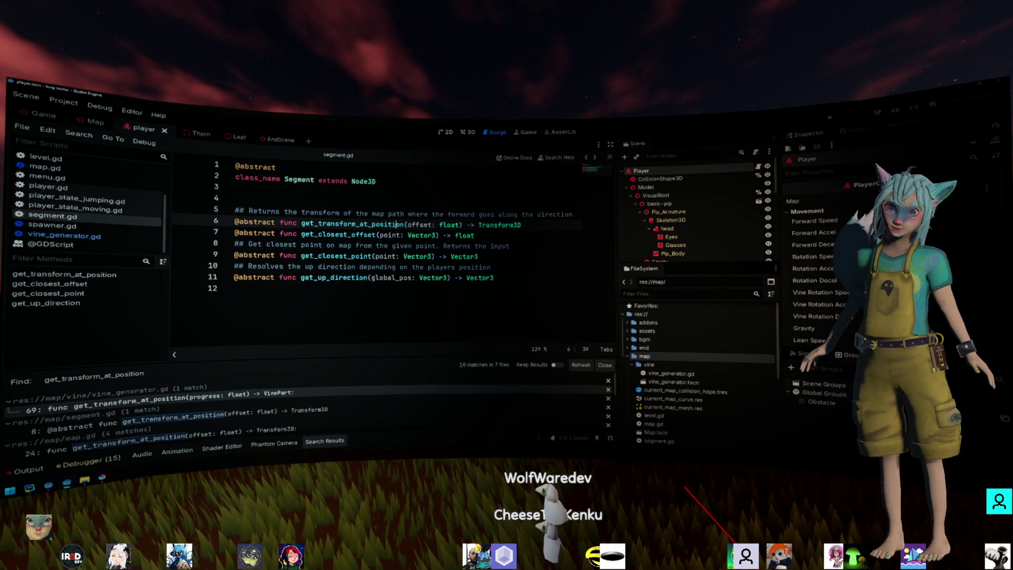
Switch to map.gd and scroll through its closest-point, closest-offset and transform functions
key("alt+Left")
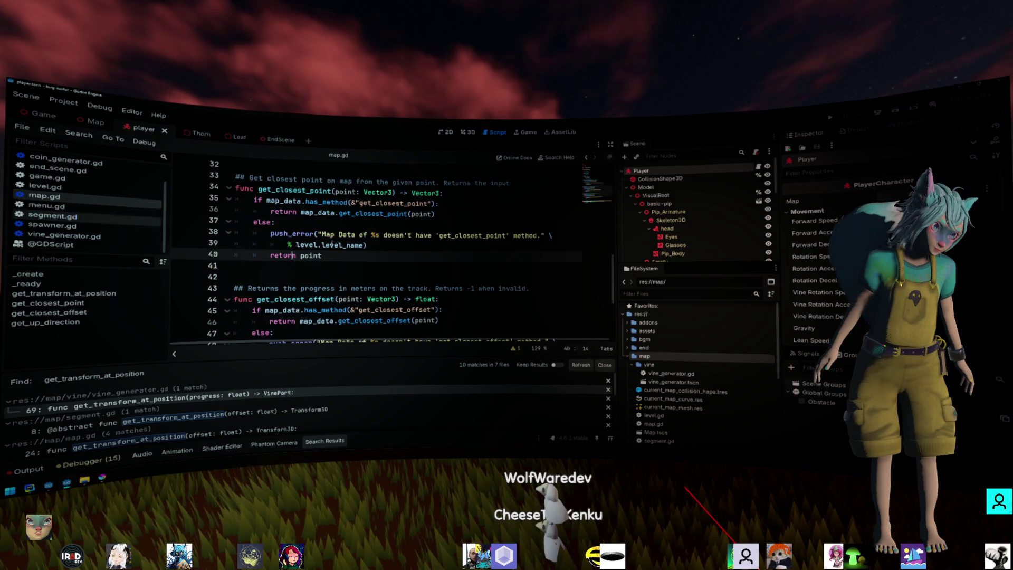
scroll(481, 261, "up", 8)
scroll(482, 260, "down", 9)
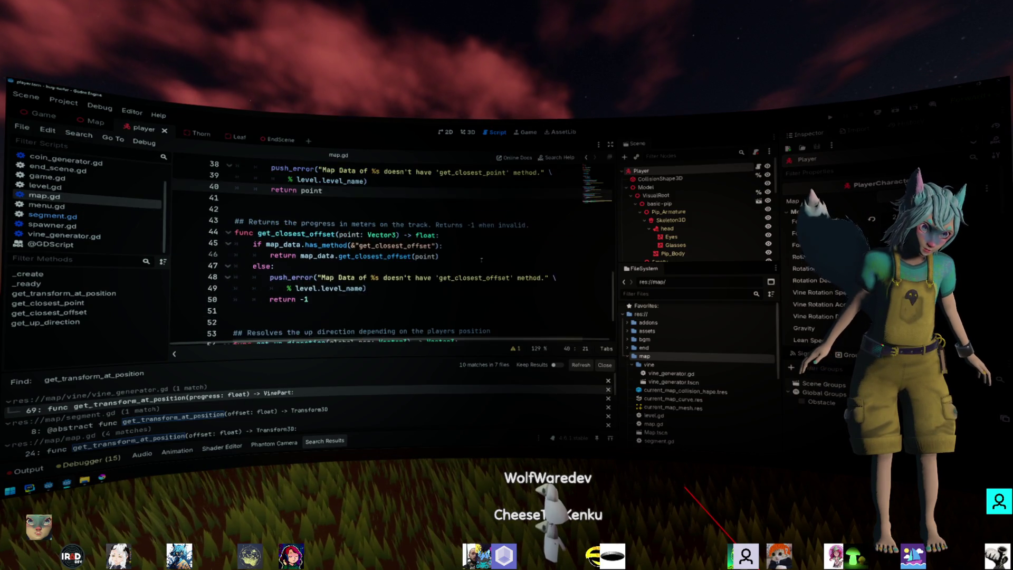
scroll(481, 260, "up", 10)
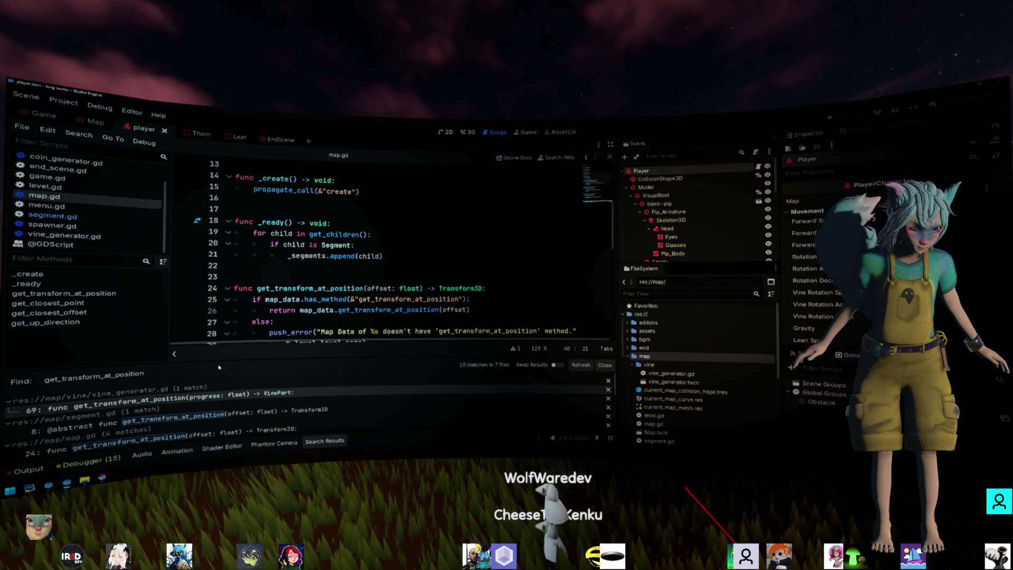
key("alt+Tab")
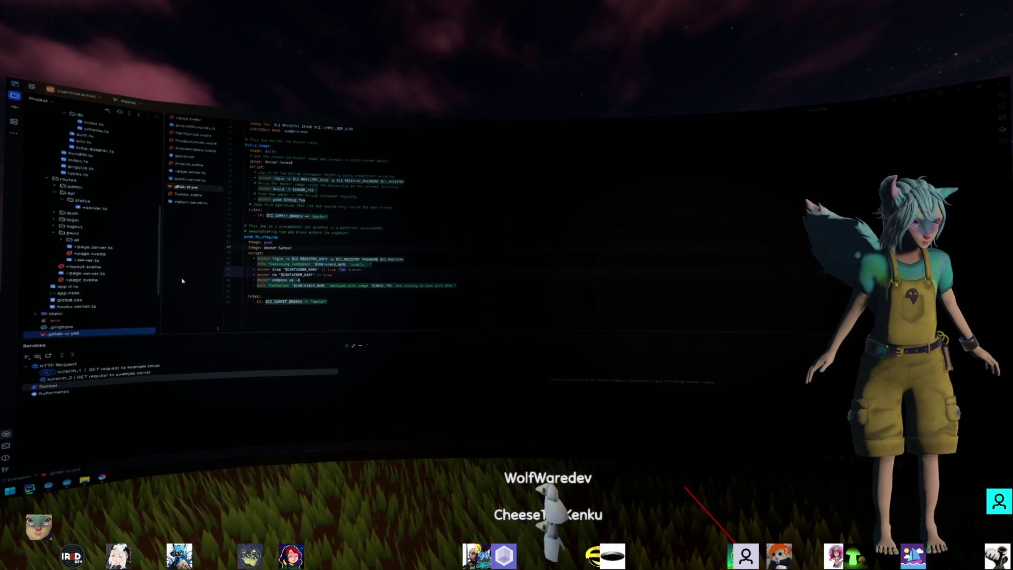
Widen the project tree and look through the paint route's +page.server.ts, +server.ts and +layout.svelte
left_click_drag(161, 261, 180, 261)
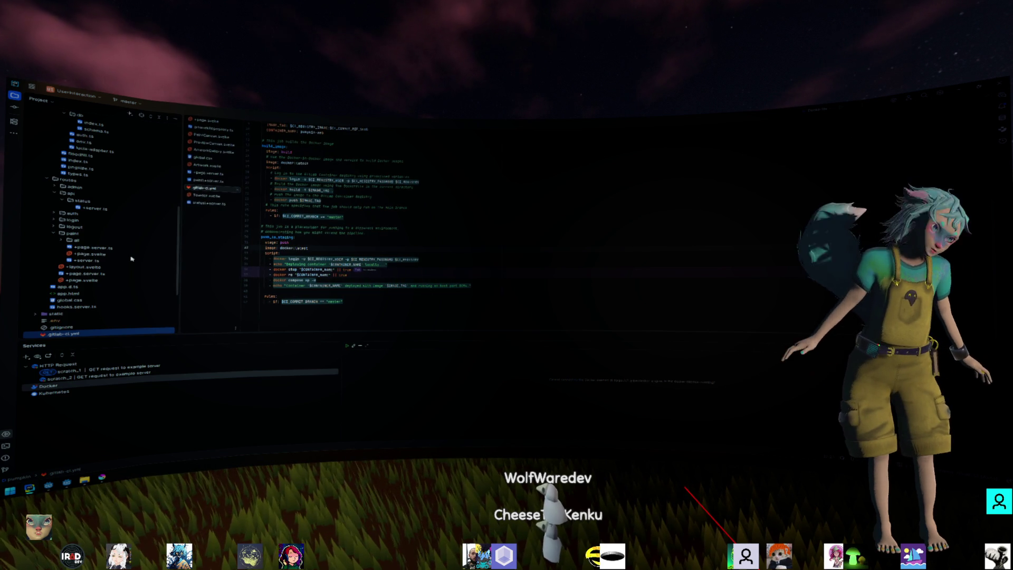
double_click(97, 248)
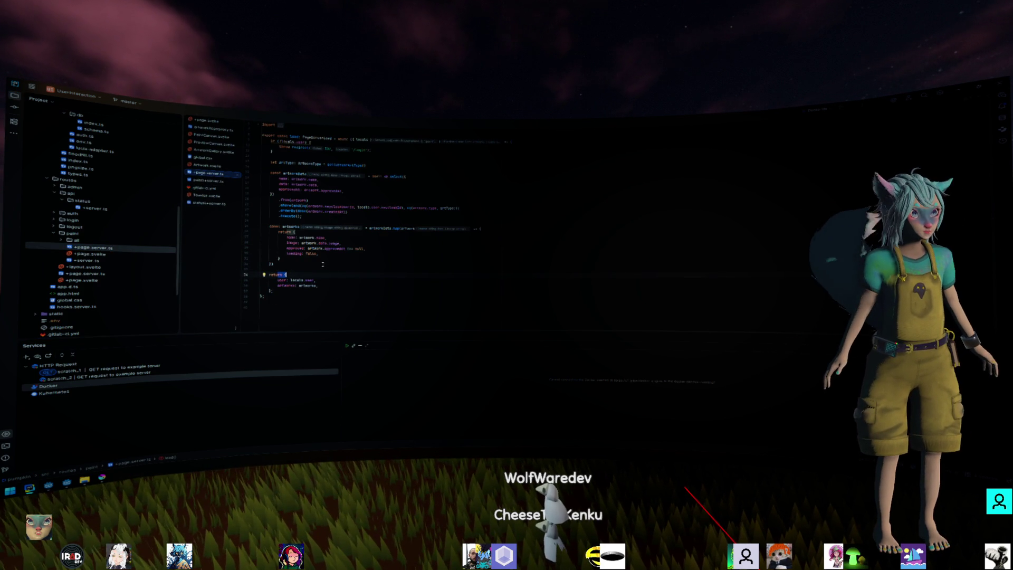
double_click(126, 261)
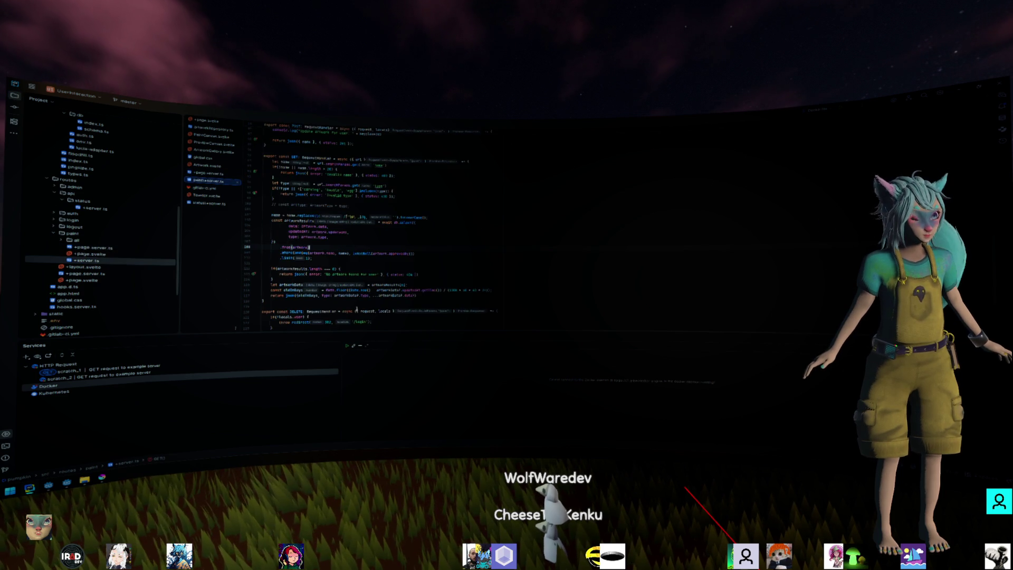
scroll(371, 310, "up", 10)
scroll(371, 310, "up", 10)
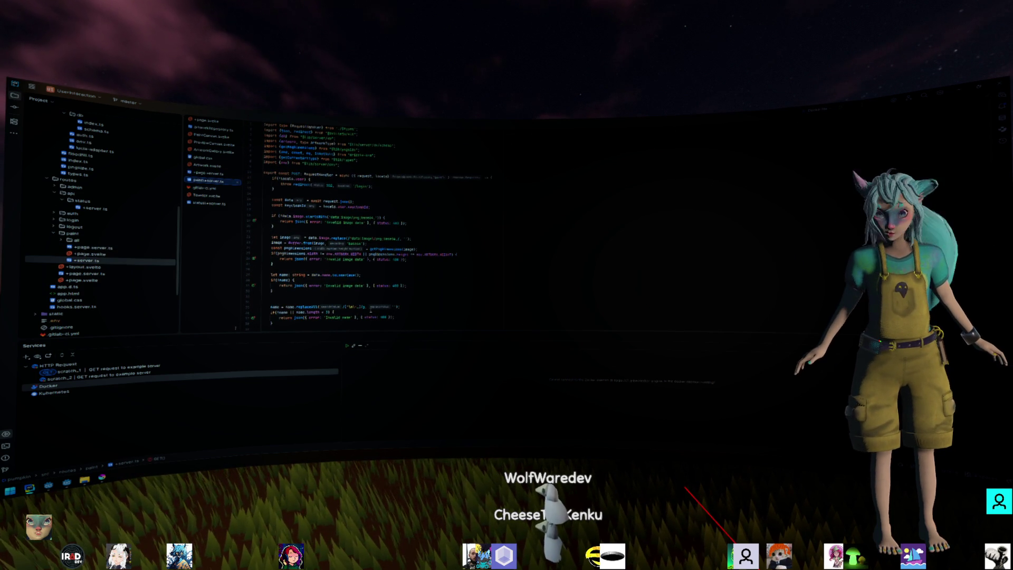
double_click(89, 268)
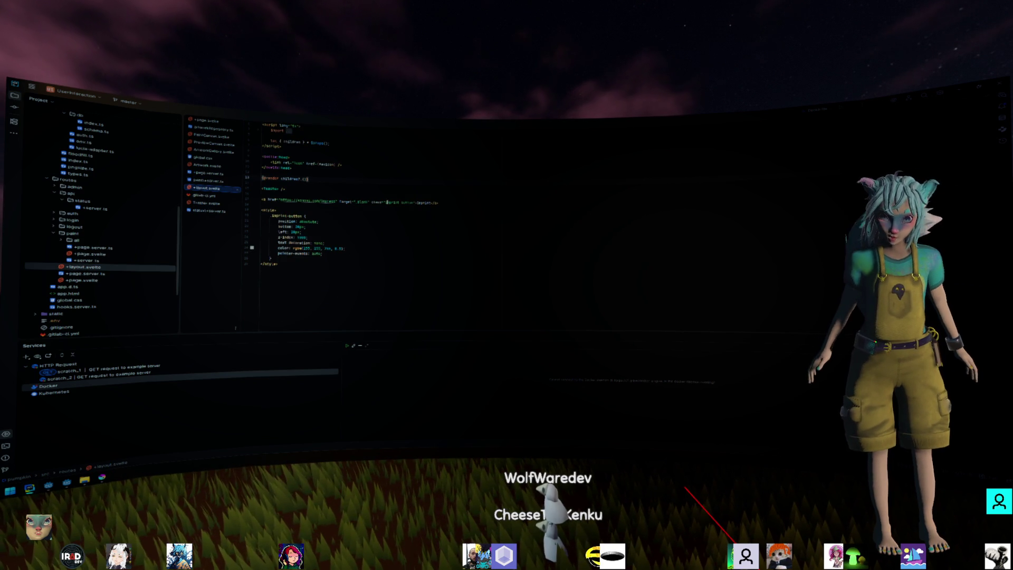
key("Down")
key("Down")
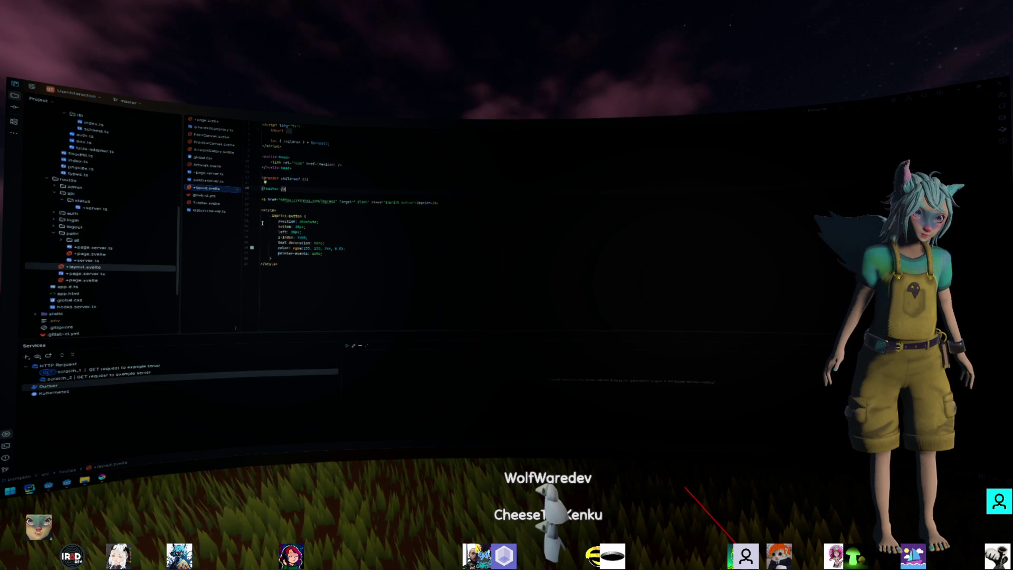
Reopen paint/+page.server.ts and highlight every use of locals in it
double_click(89, 247)
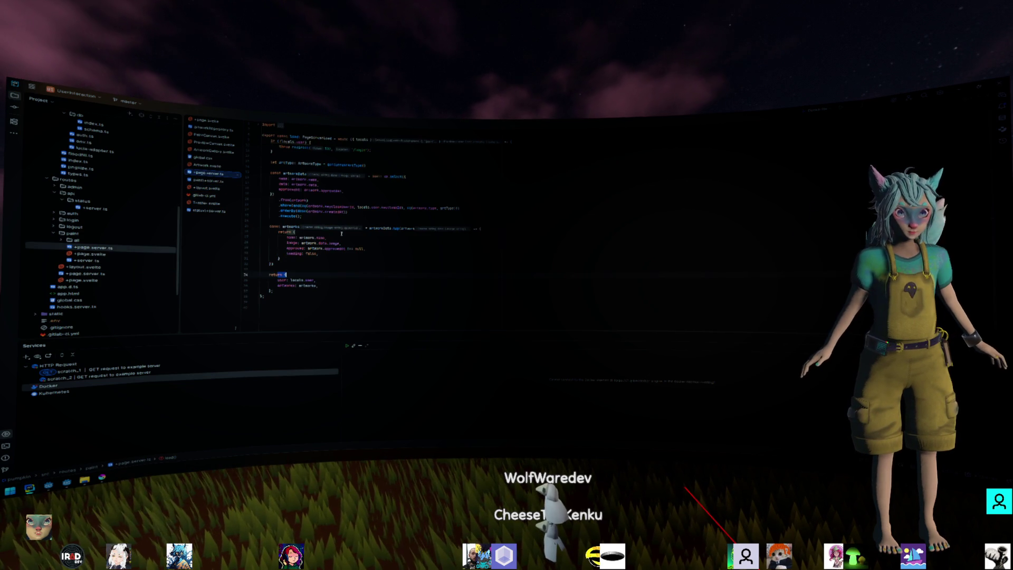
left_click(362, 140)
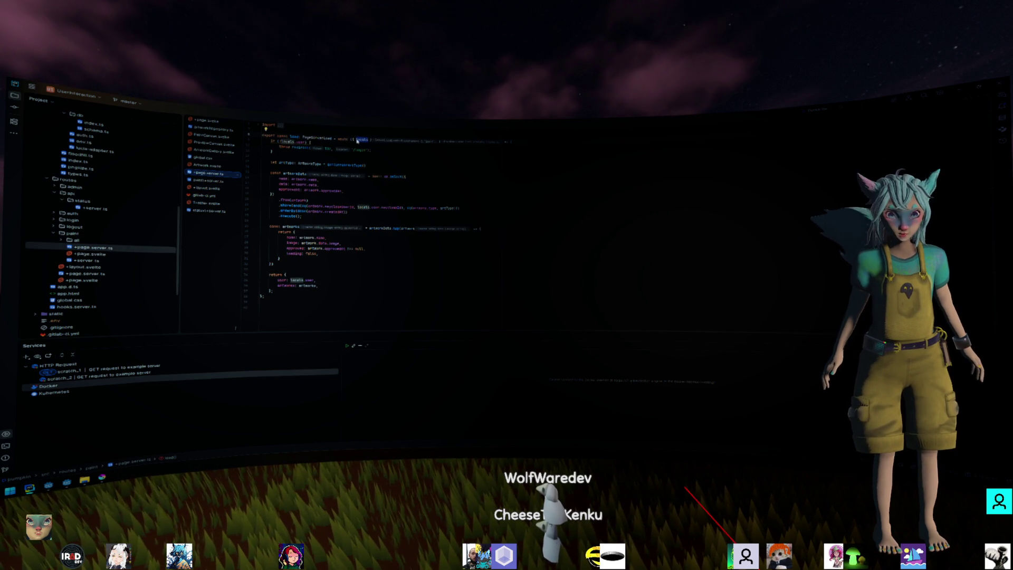
mouse_move(361, 142)
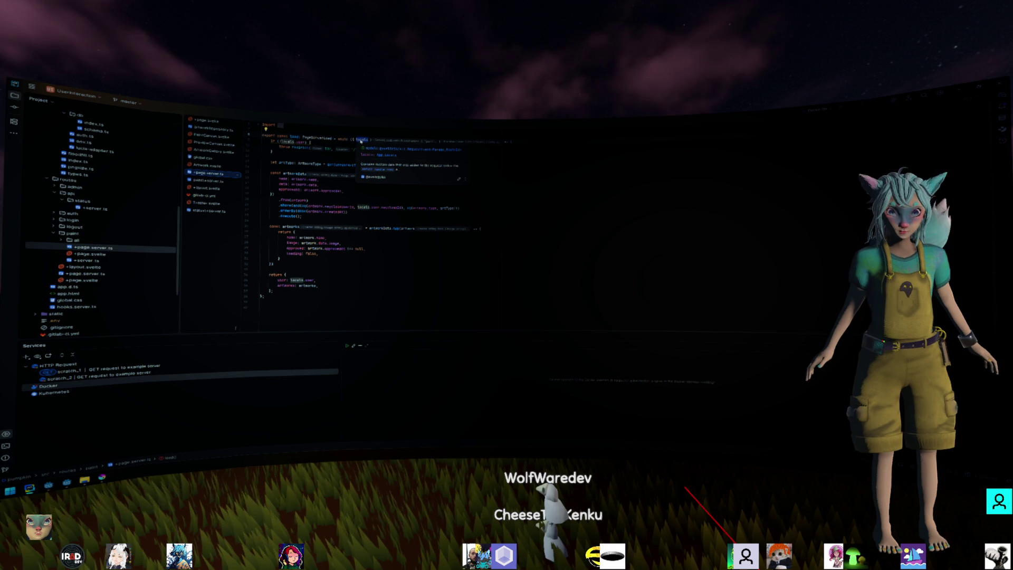
left_click(561, 249)
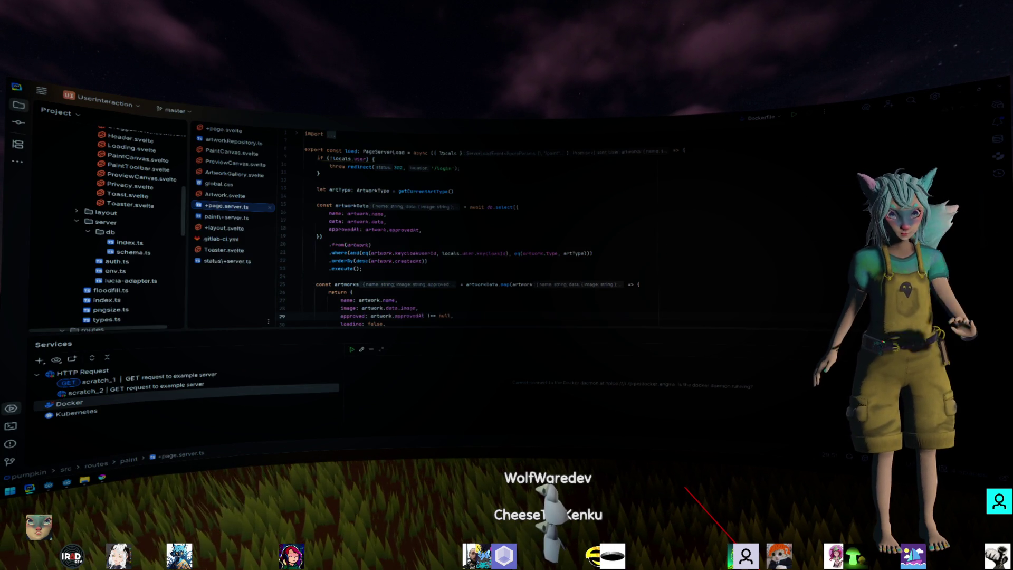
mouse_move(441, 153)
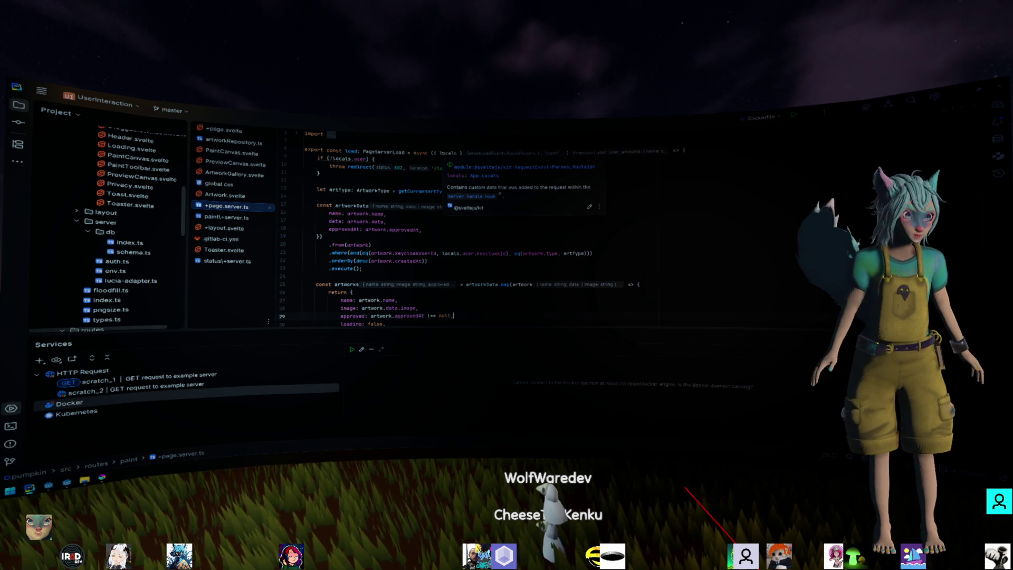
scroll(131, 227, "down", 6)
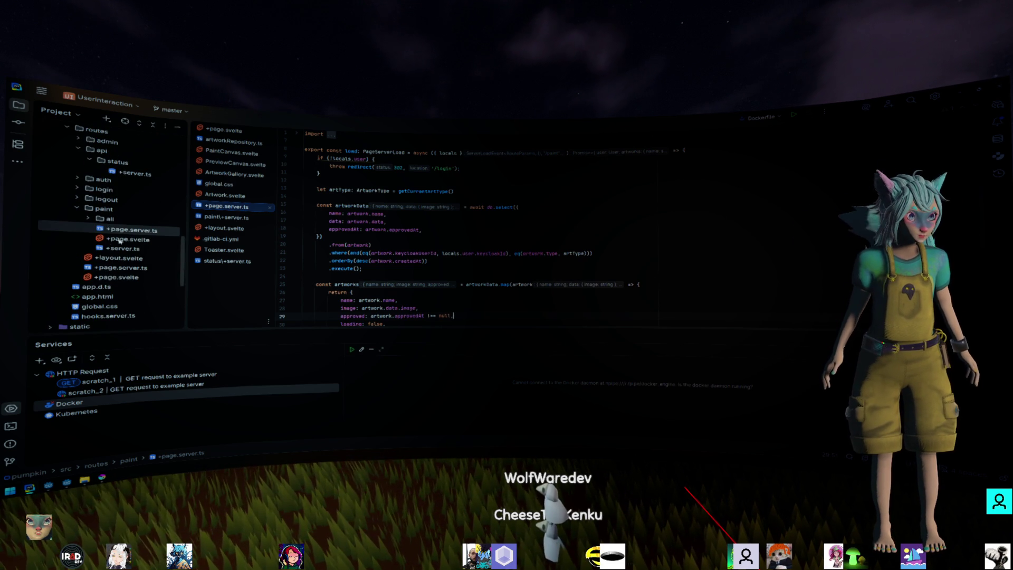
left_click(150, 243)
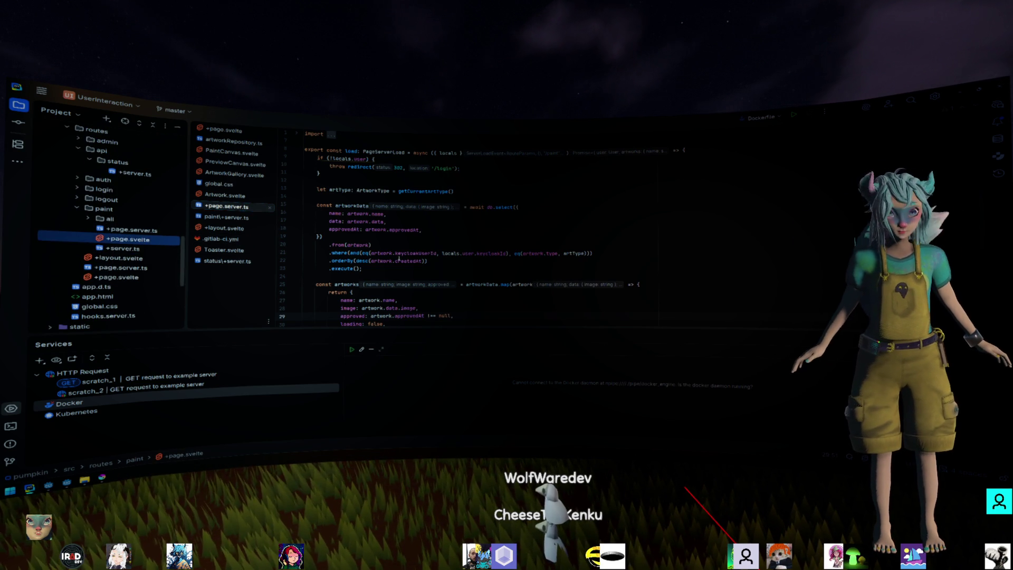
mouse_move(400, 258)
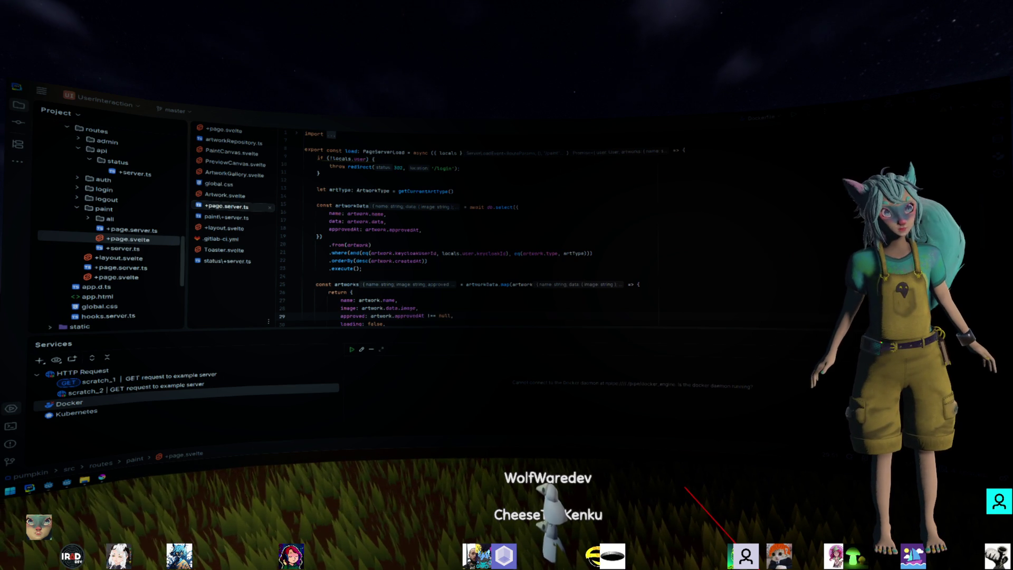
key("alt+Tab")
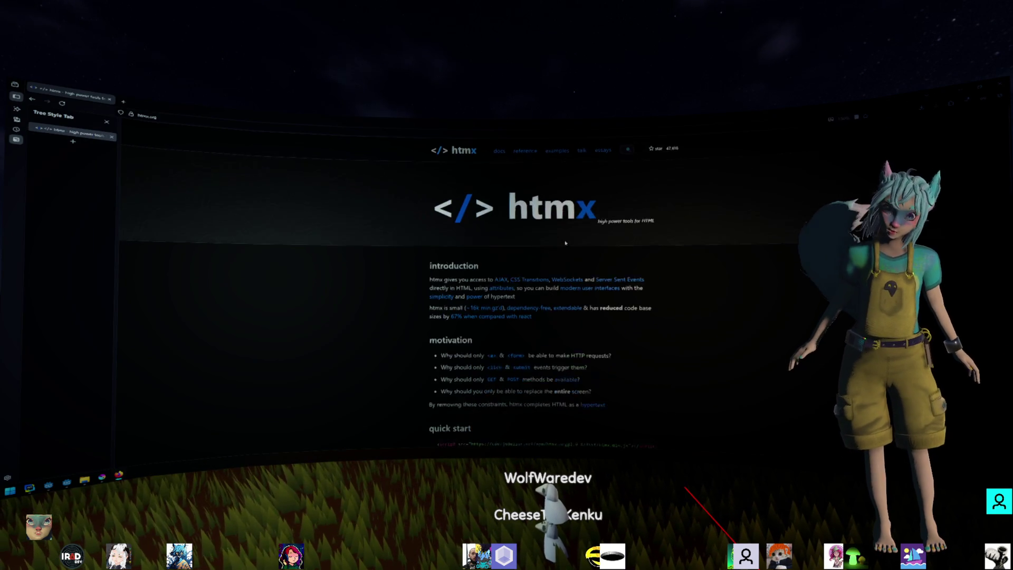
Scroll the htmx page to its sponsors, selecting the hx-post example, then return to WebStorm
scroll(567, 240, "down", 4)
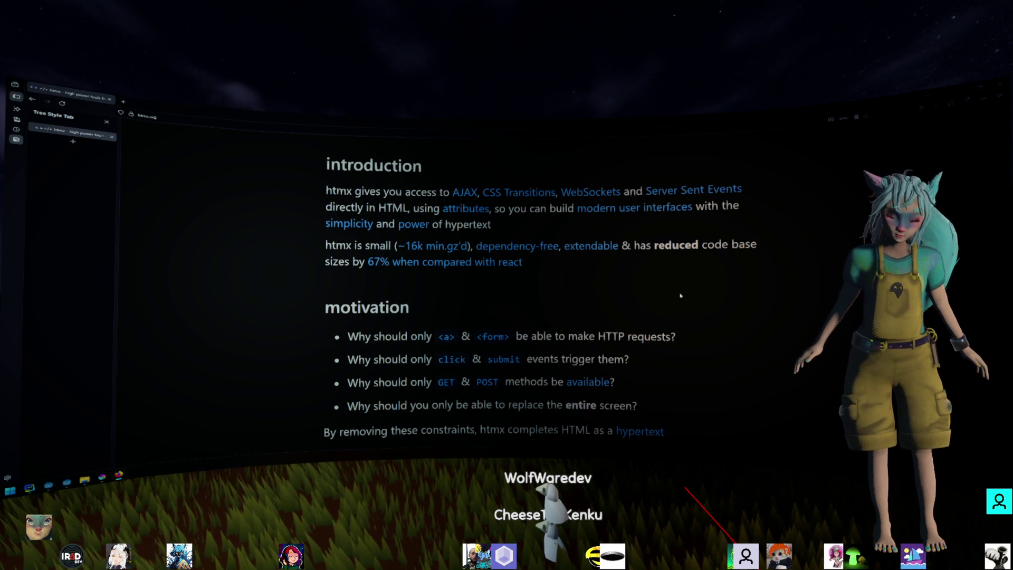
scroll(680, 296, "down", 8)
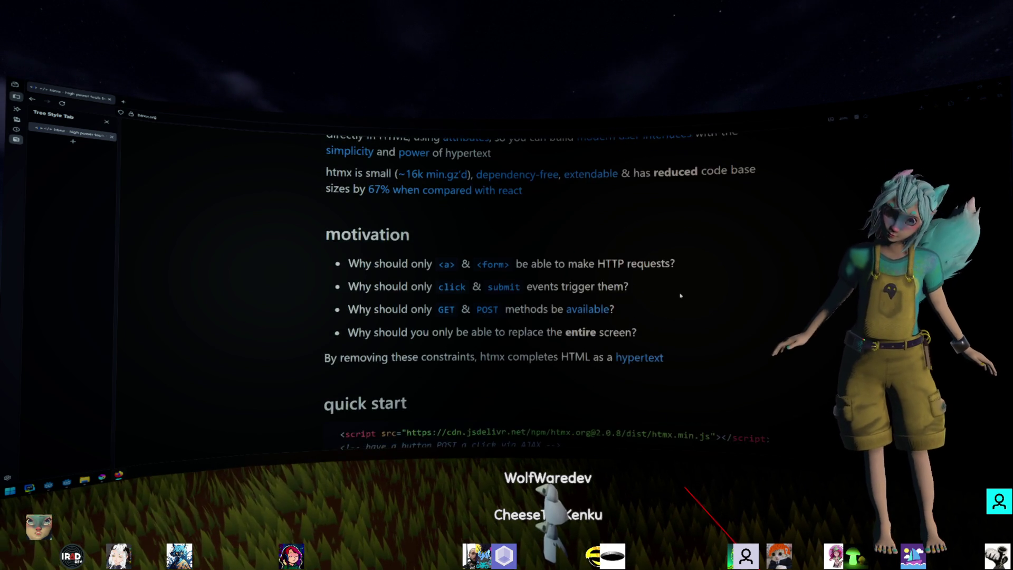
scroll(680, 296, "up", 3)
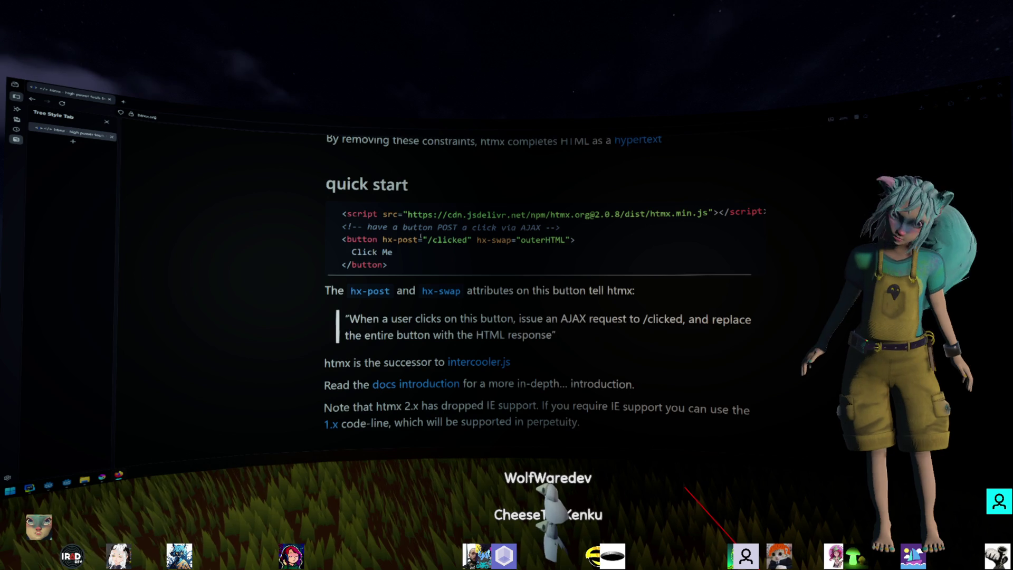
left_click_drag(383, 240, 571, 240)
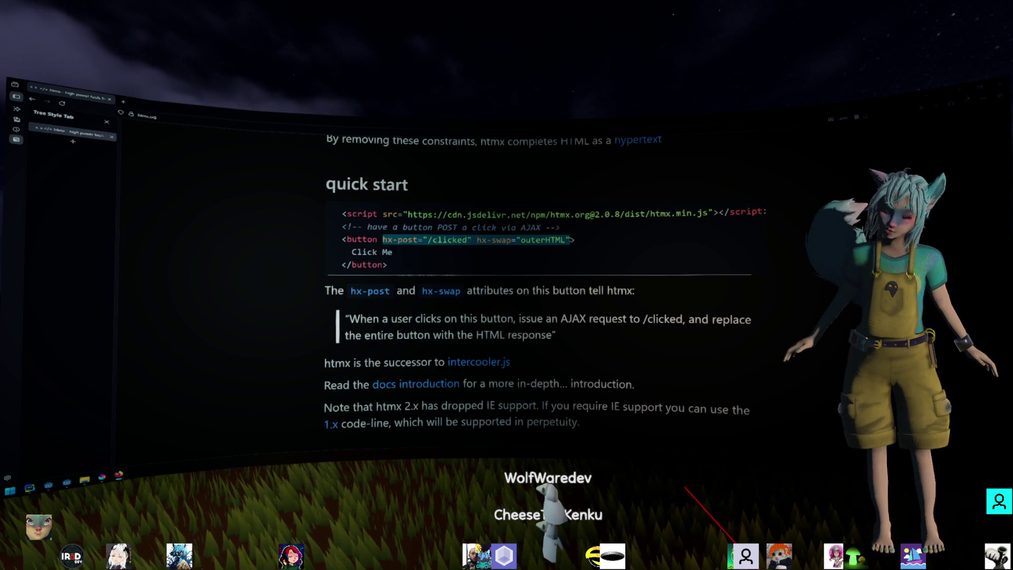
scroll(654, 243, "down", 10)
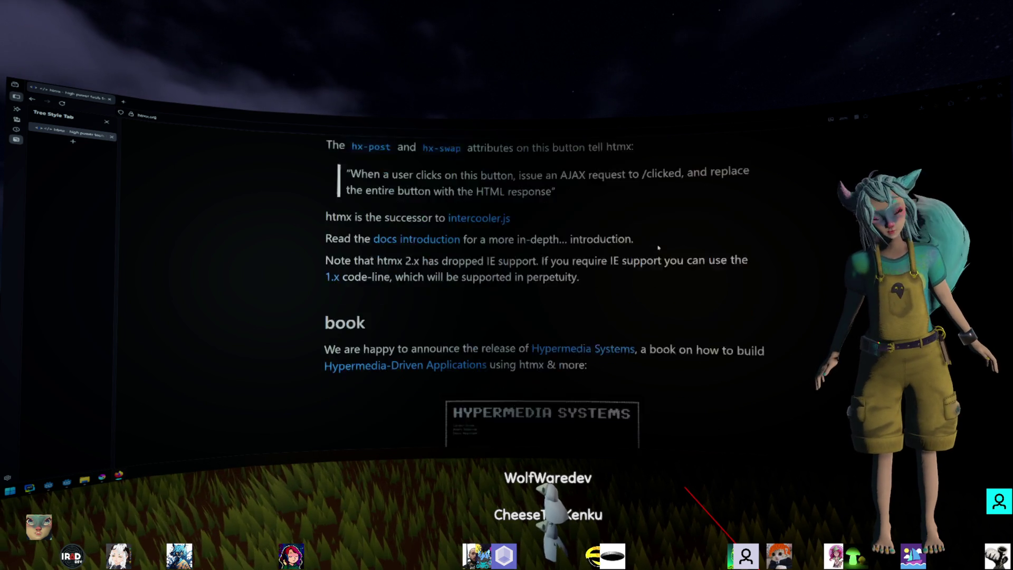
scroll(648, 235, "down", 4)
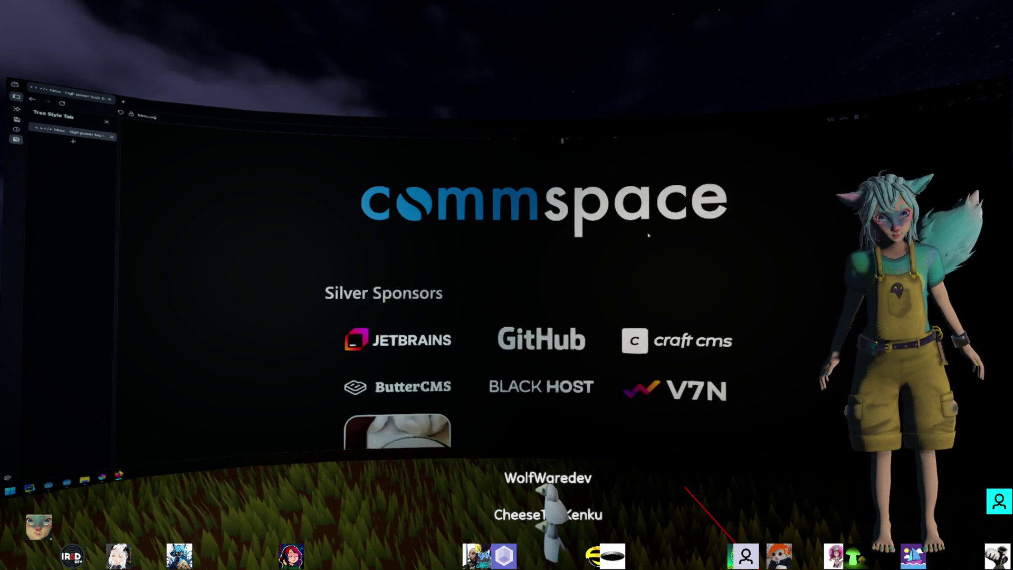
key("ctrl+0")
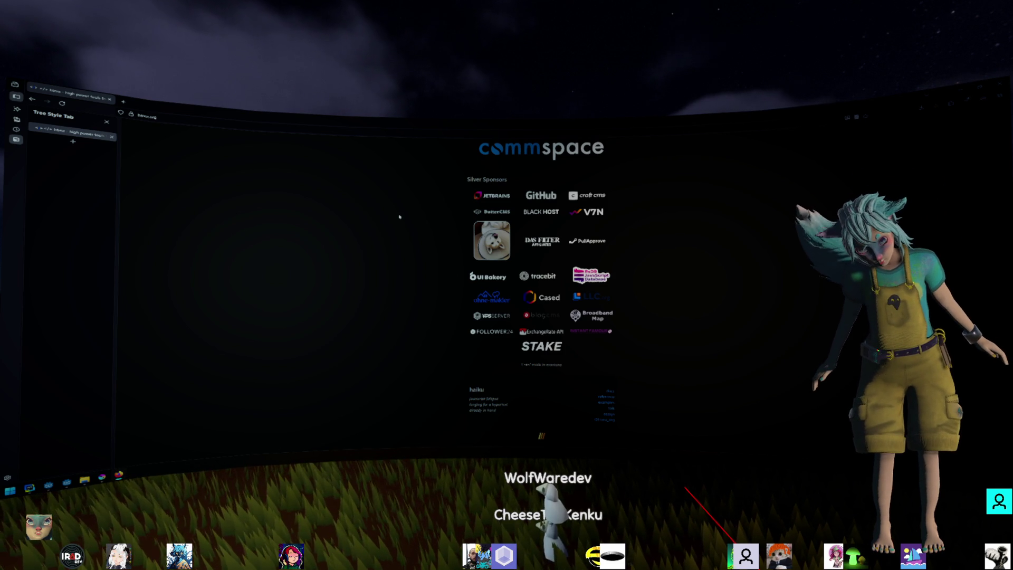
key("alt+Tab")
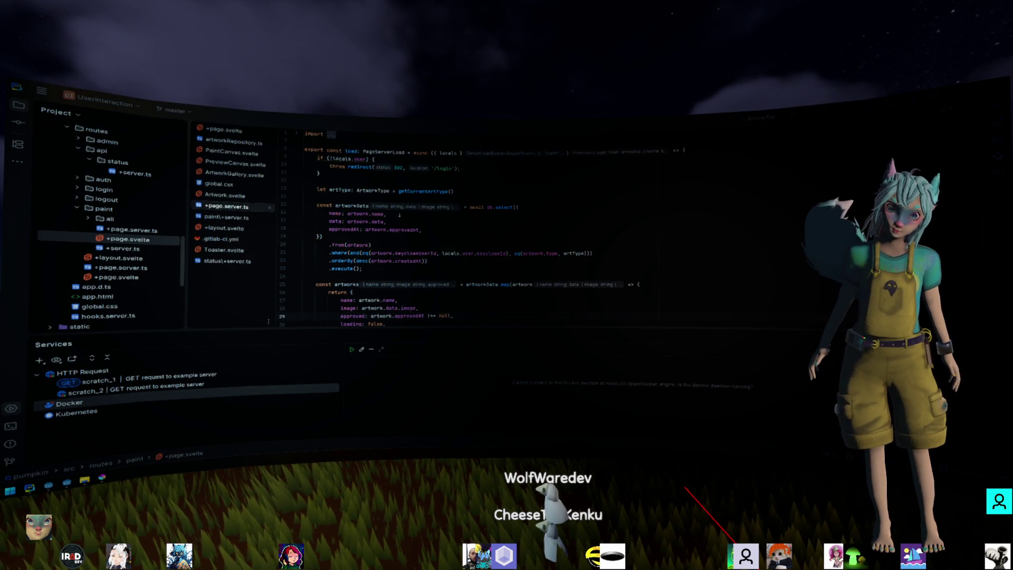
Leave WebStorm for Godot and close the Search Results panel so map.gd fills the script editor
left_click(551, 243)
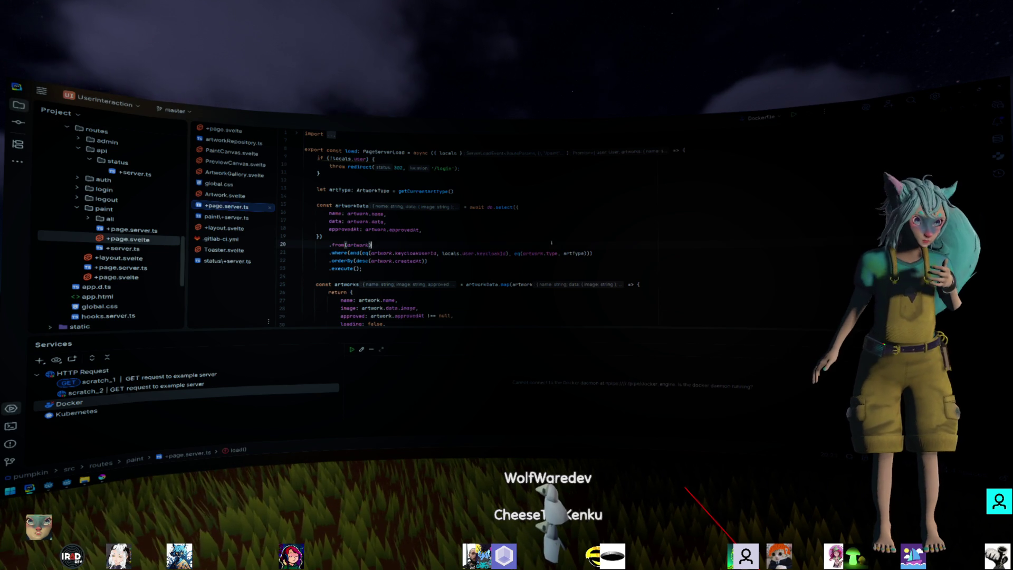
key("alt+Tab")
left_click(605, 364)
left_click(274, 321)
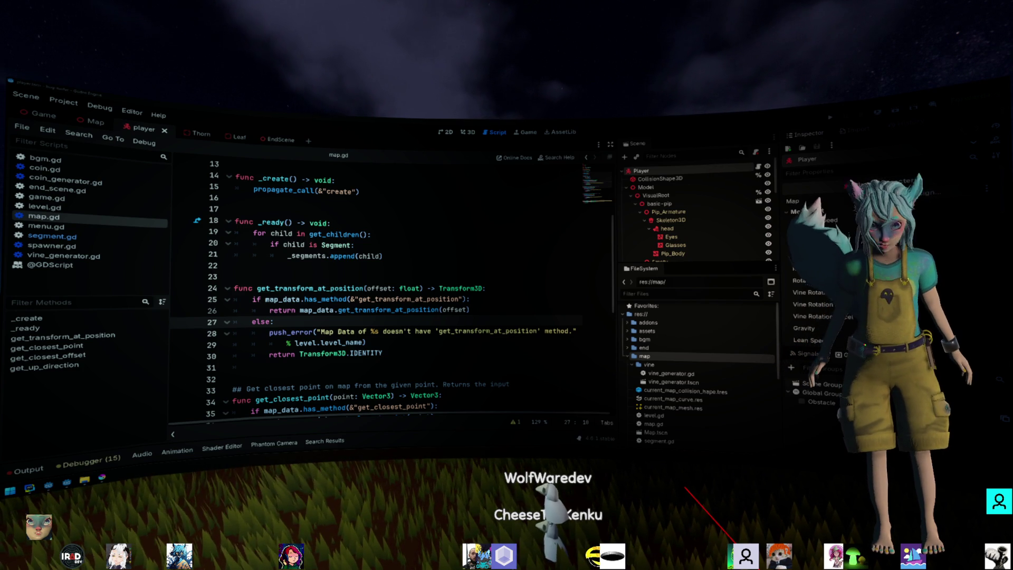
Move through map.gd past line 22 and drag the Scene/FileSystem splitter down to enlarge the scene tree
left_click(481, 268)
scroll(481, 271, "down", 2)
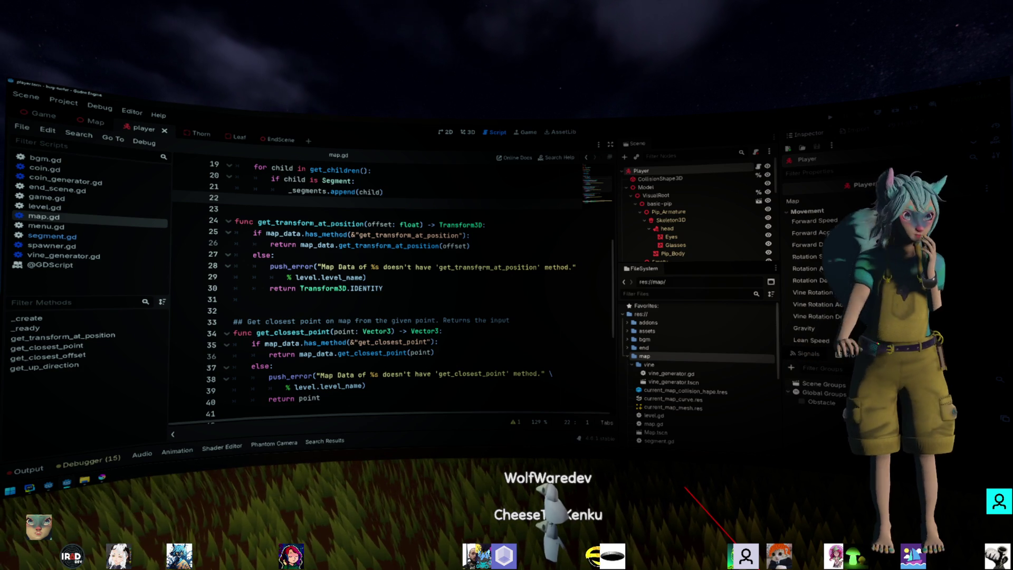
key("Down")
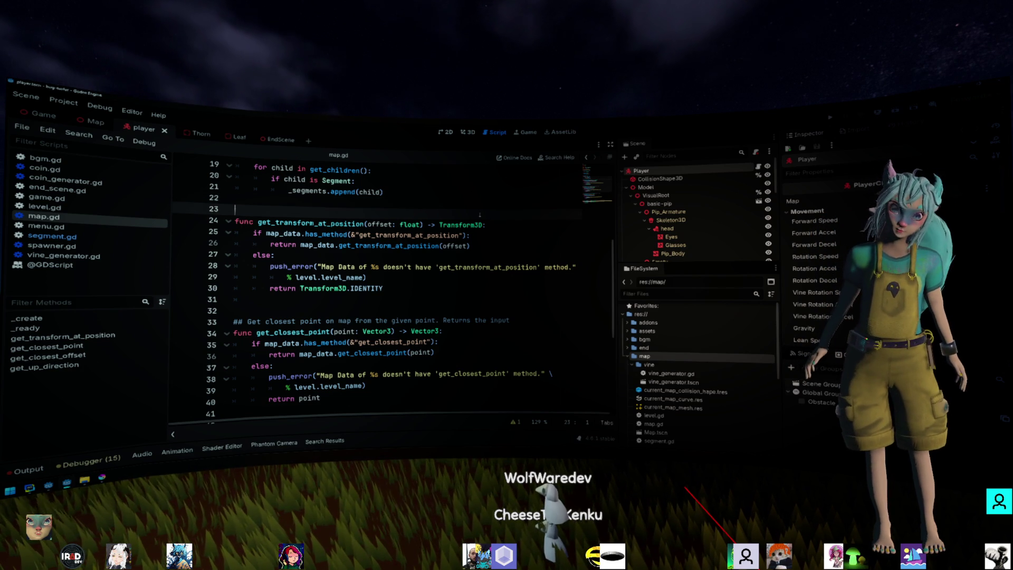
left_click_drag(683, 262, 686, 341)
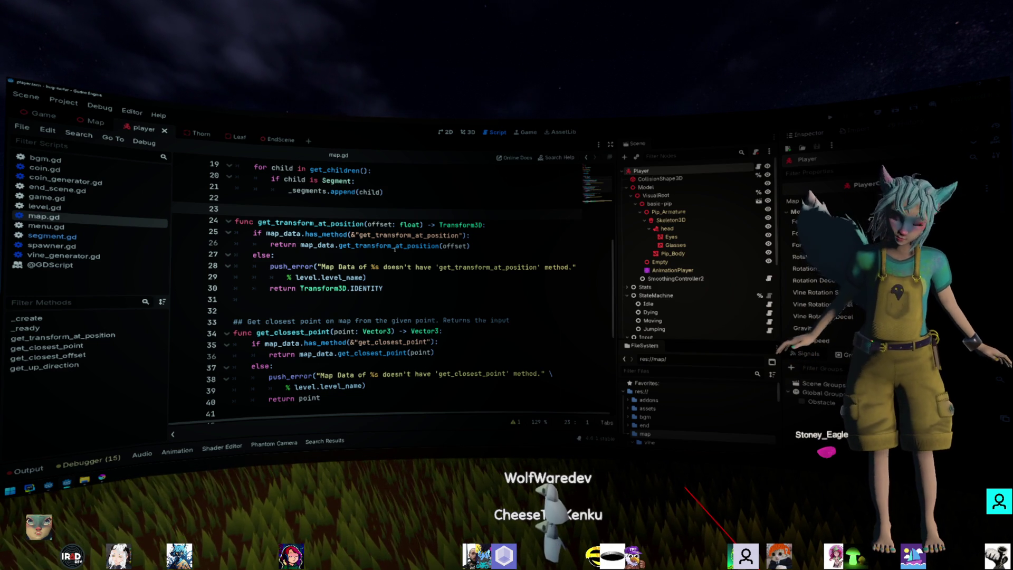
Open segment.gd from the script list and go to its up-direction comment on line 10
left_click(395, 224)
left_click(52, 236)
left_click(517, 263)
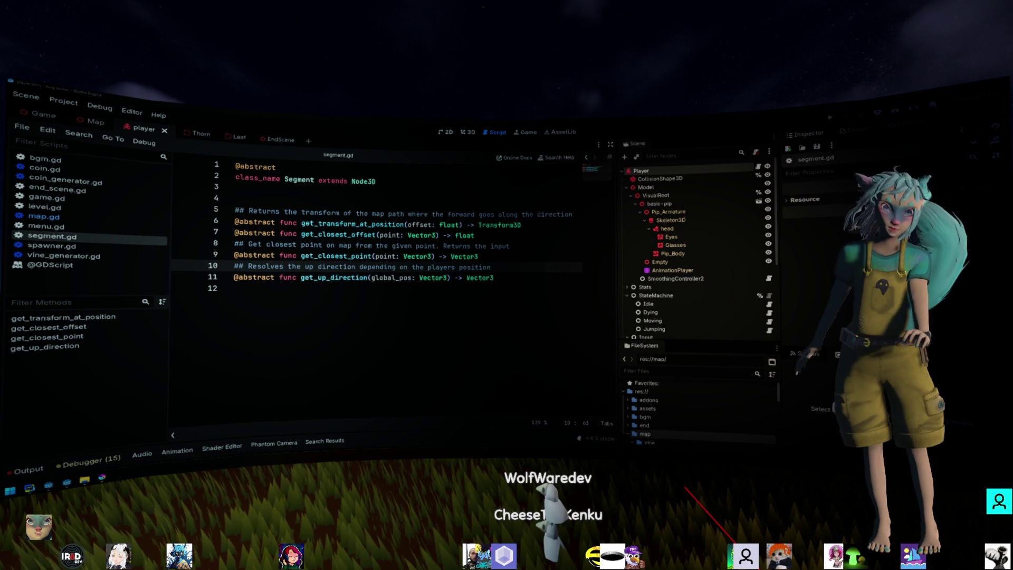
Look over segment.gd's method comments, then close the 'player' scene tab so Map is active
left_click(458, 204)
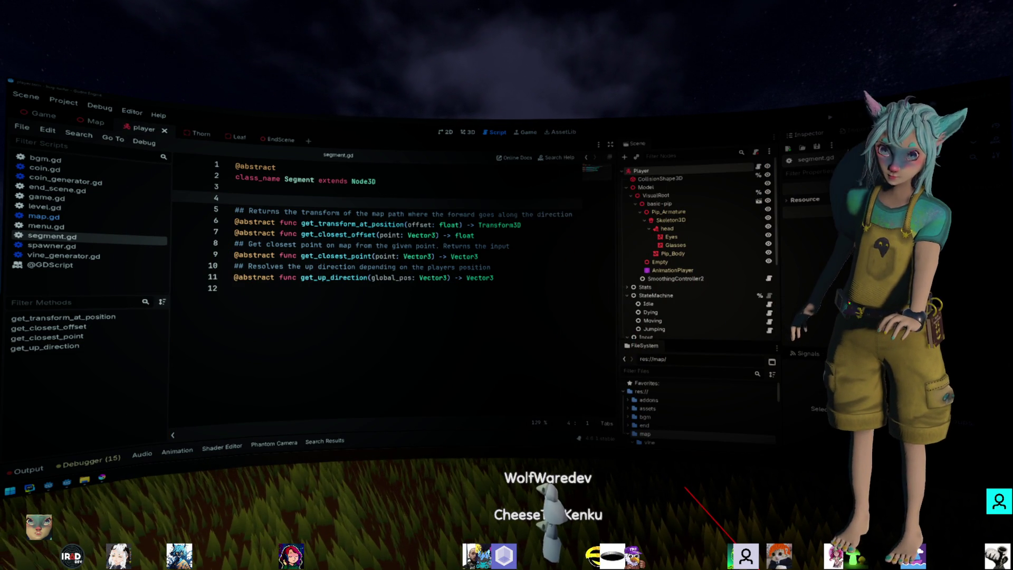
left_click(403, 246)
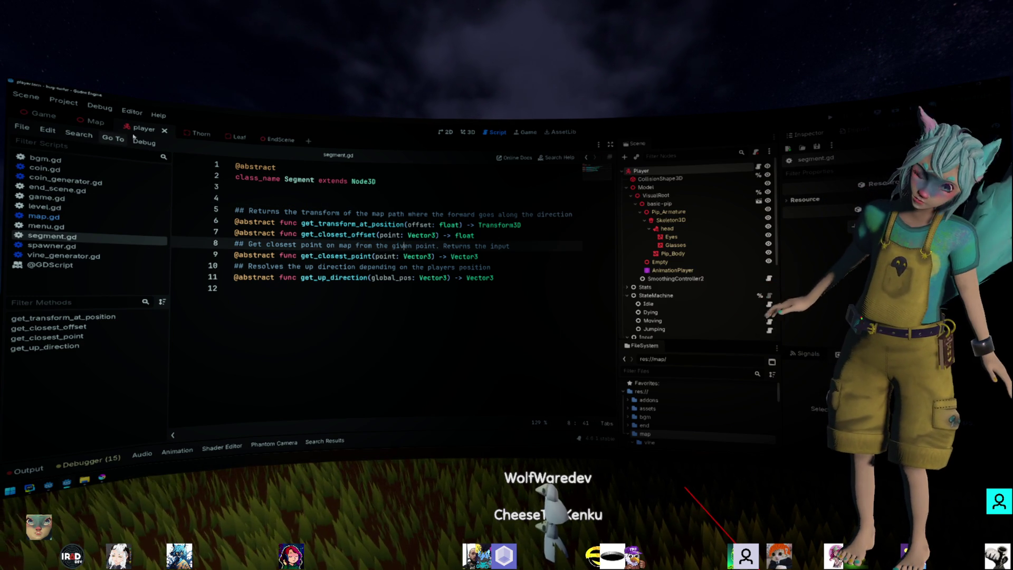
left_click(165, 130)
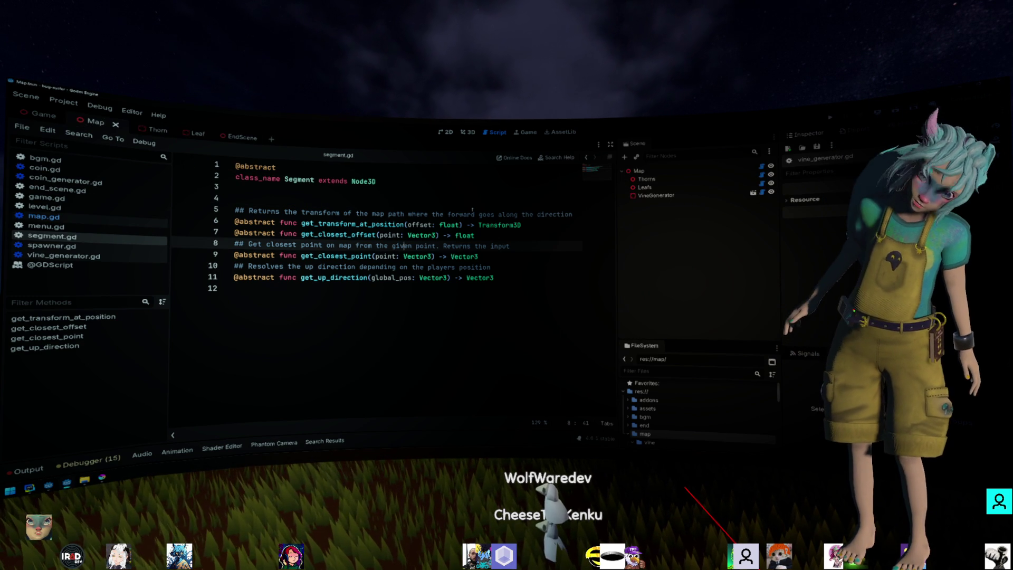
Select the VineGenerator node and scroll through its properties in the Inspector
left_click(686, 195)
scroll(813, 263, "down", 5)
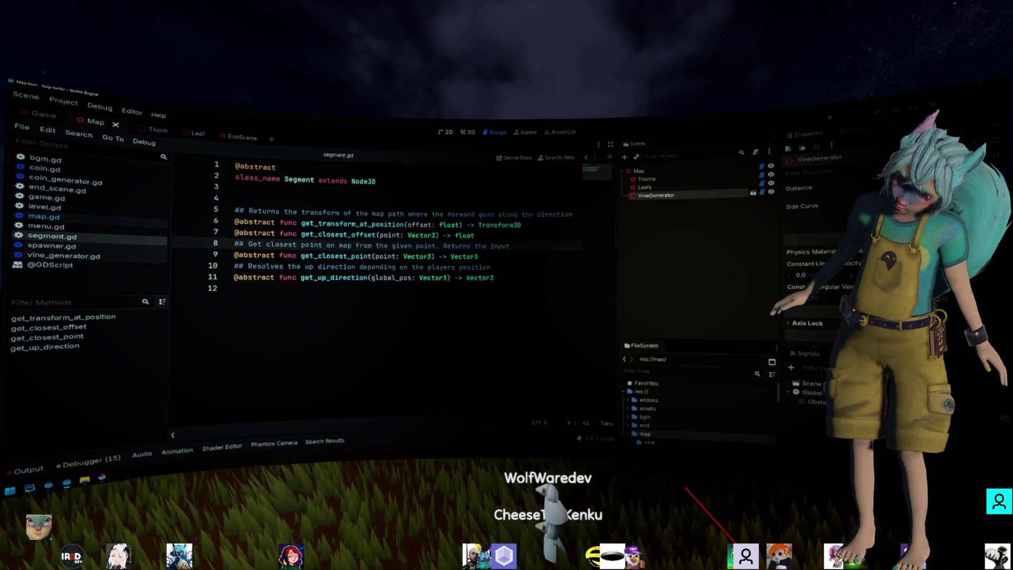
scroll(812, 264, "down", 3)
scroll(815, 253, "down", 2)
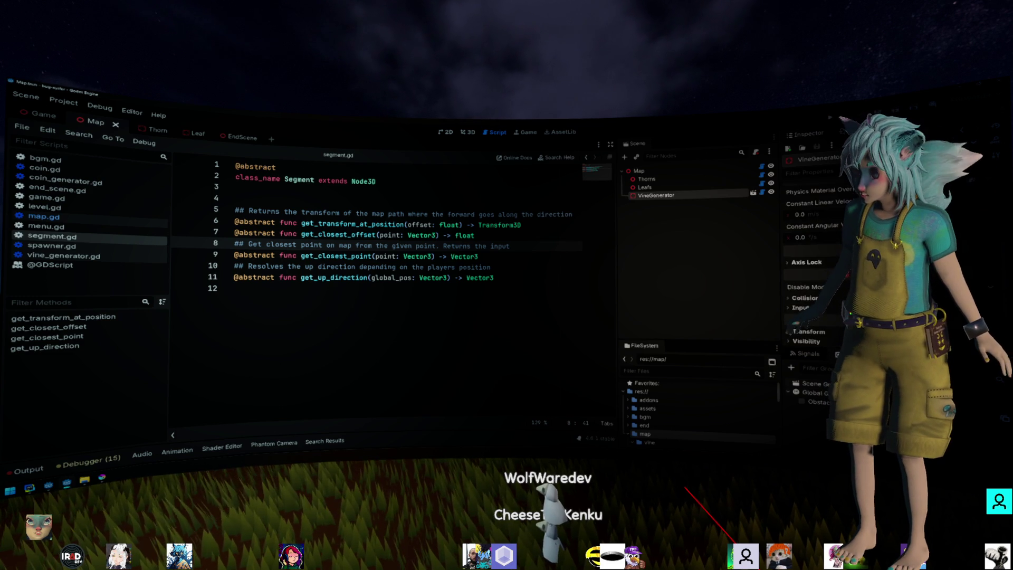
scroll(825, 287, "down", 1)
scroll(813, 264, "down", 5)
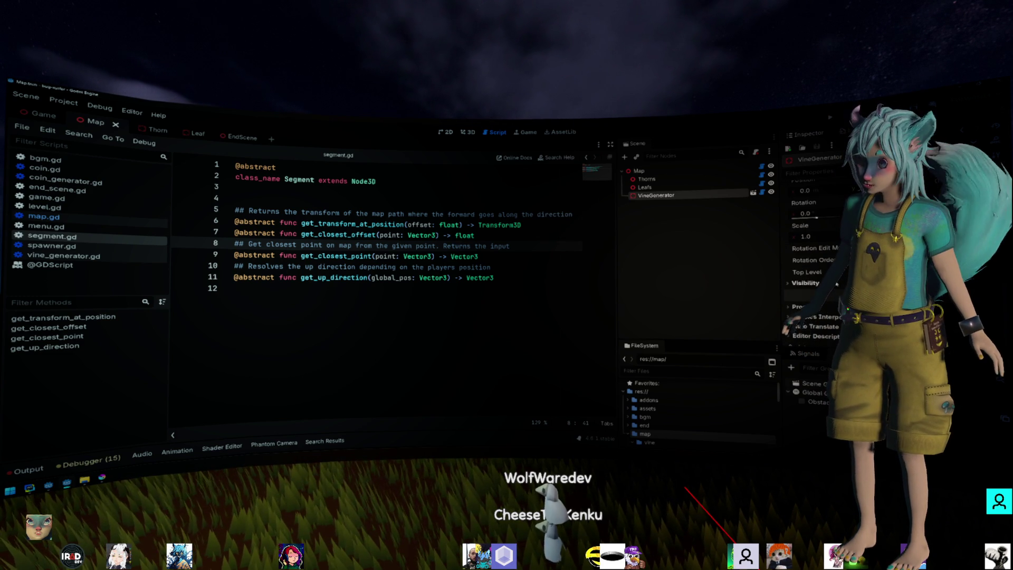
scroll(829, 264, "up", 4)
scroll(815, 248, "up", 1)
Expand and collapse VineGenerator's Collision layers and masks, then return to segment.gd and switch to Krita
left_click(805, 239)
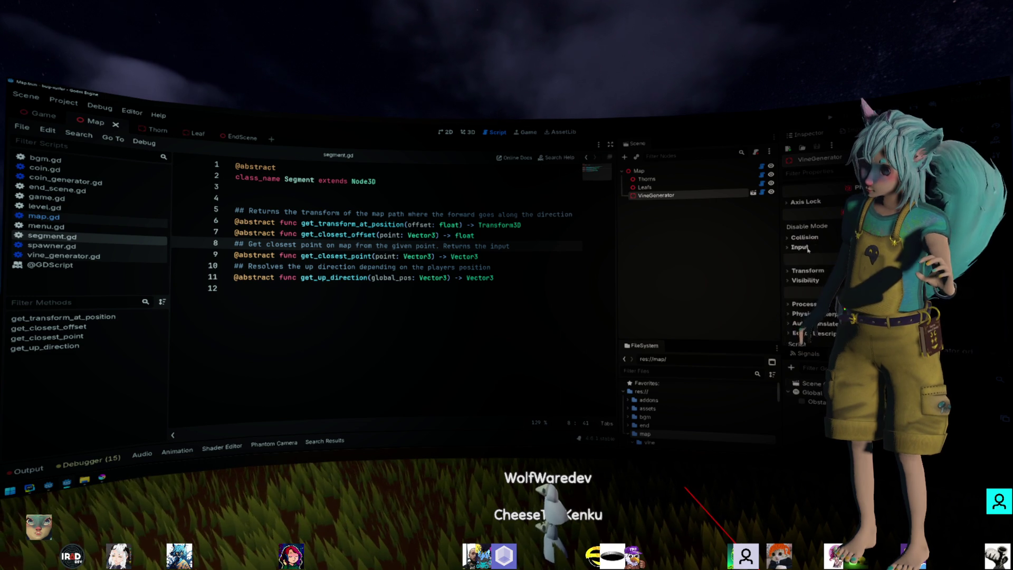
left_click(805, 238)
scroll(808, 252, "up", 2)
scroll(808, 251, "up", 3)
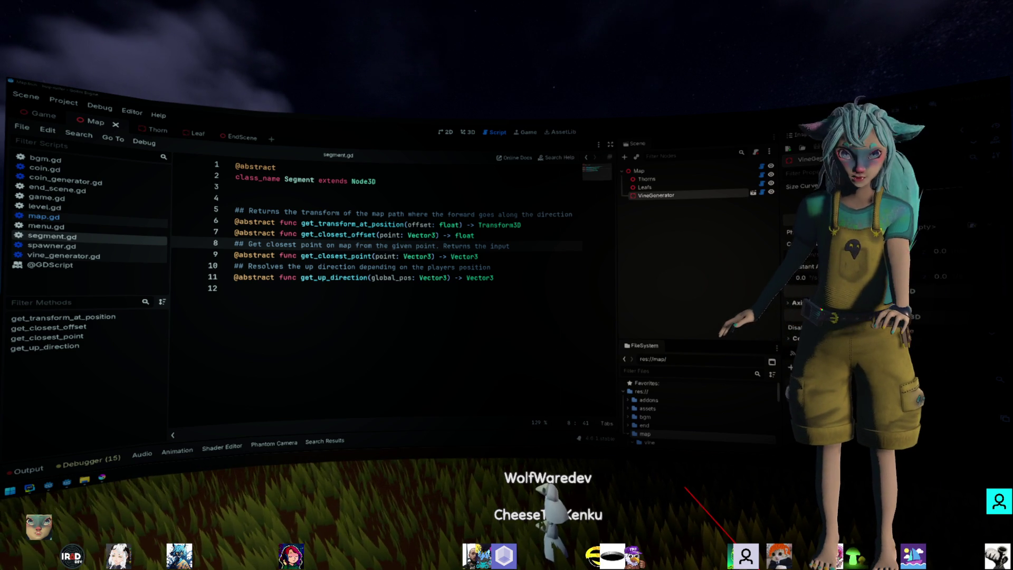
left_click(398, 188)
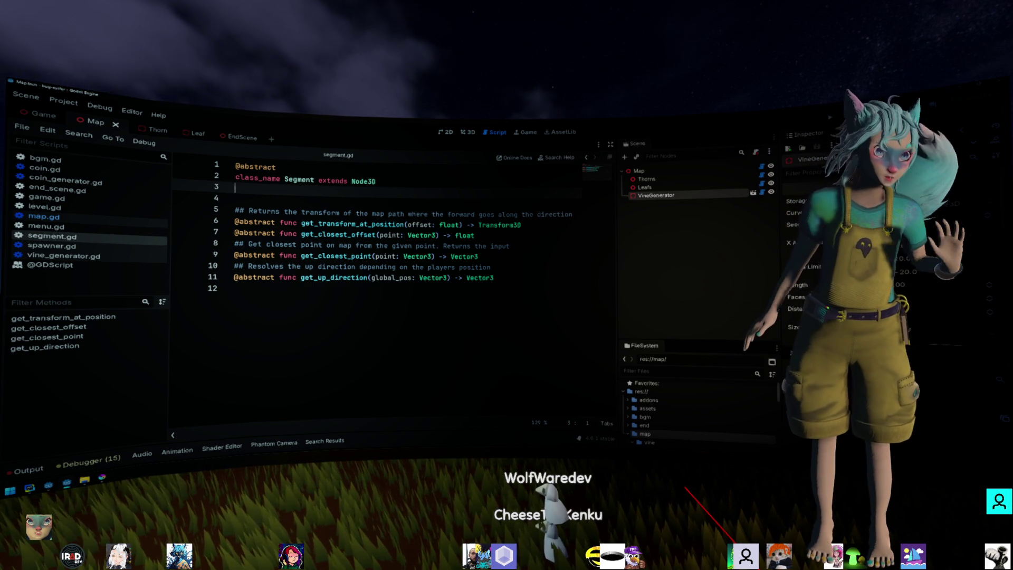
key("alt+Tab")
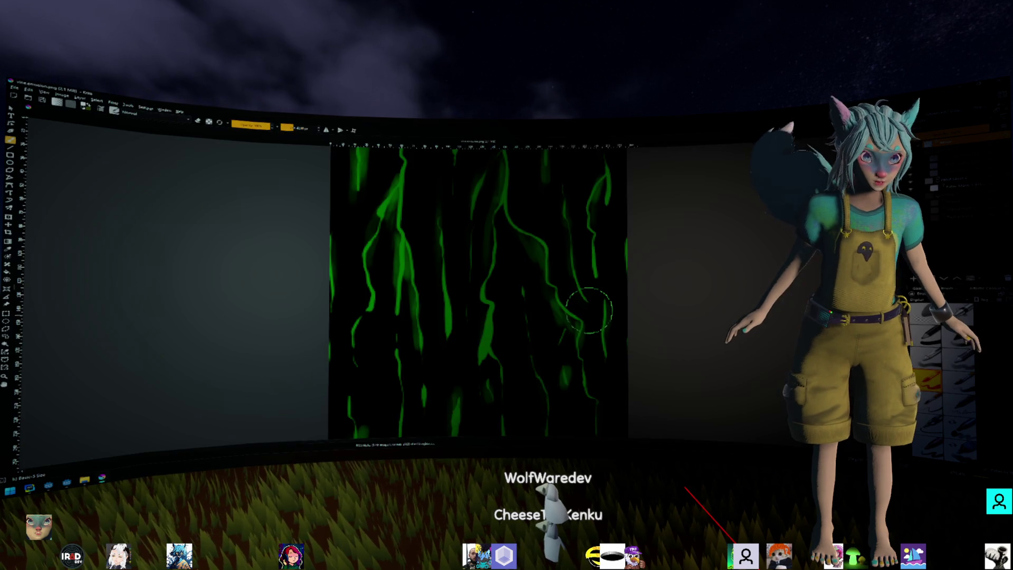
Glance at Krita's File menu, then create a new blank black canvas
left_click(23, 88)
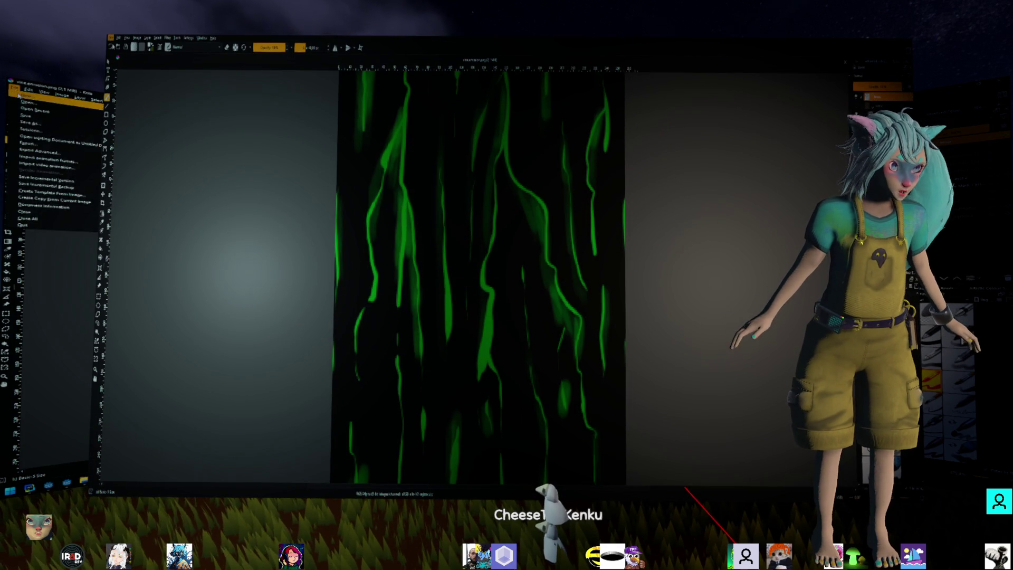
left_click(276, 90)
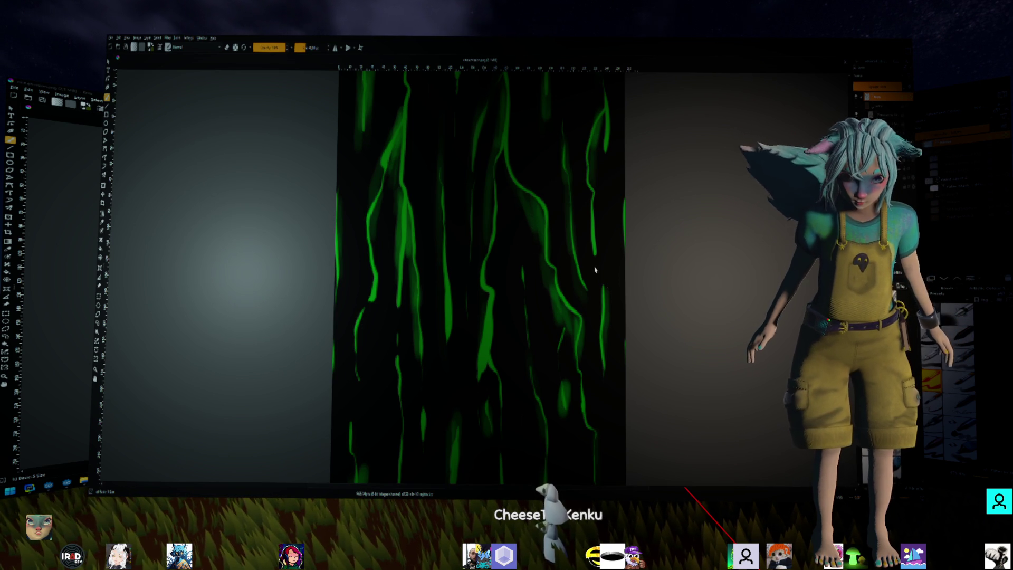
key("ctrl+shift+n")
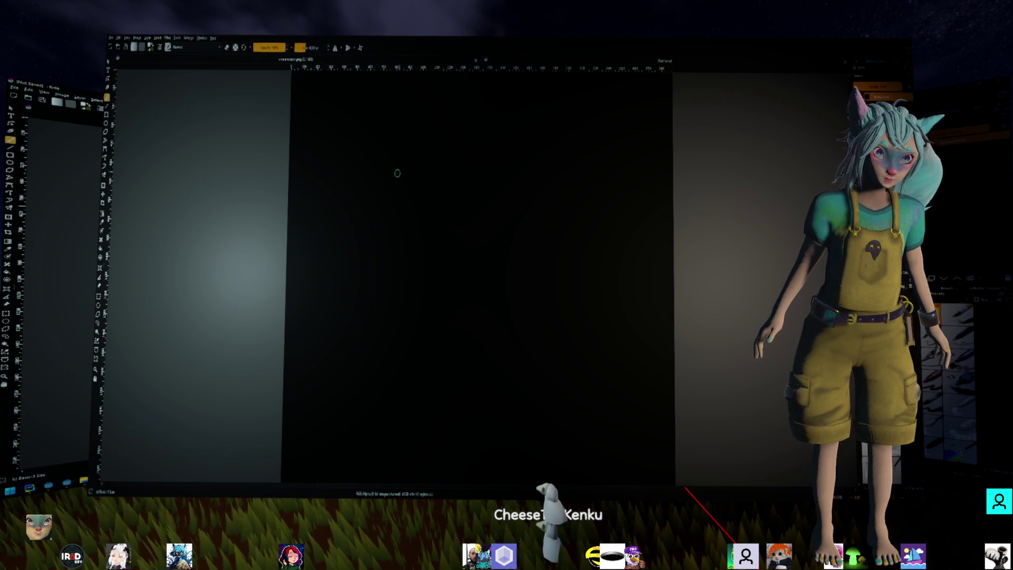
Paint a white freehand track loop across the black canvas, then maximise the browser window
mouse_move(321, 189)
left_mouse_down()
mouse_move(366, 160)
mouse_move(498, 178)
mouse_move(590, 232)
mouse_move(511, 385)
mouse_move(346, 260)
mouse_move(322, 192)
left_mouse_up()
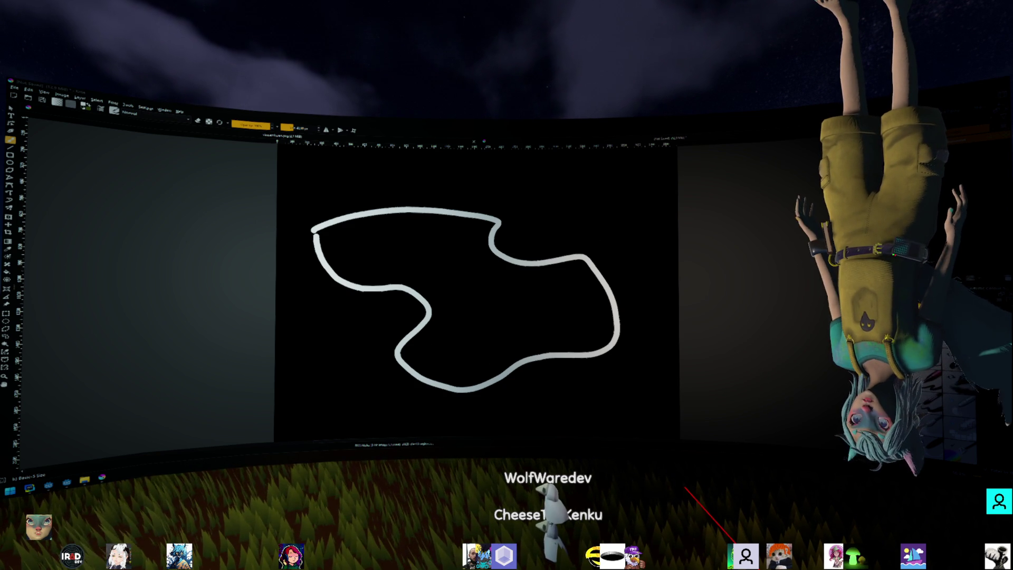
double_click(544, 164)
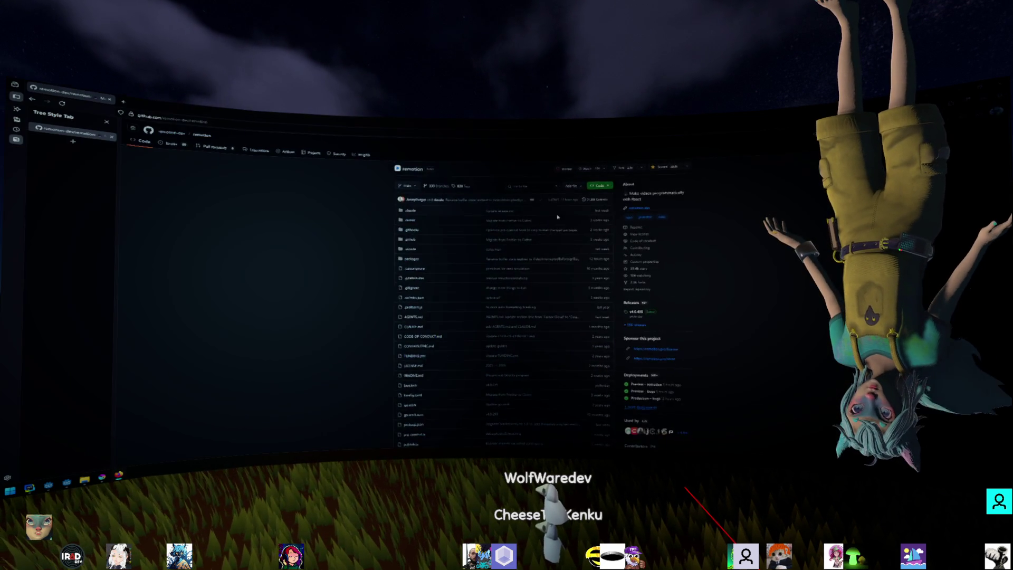
Scroll down the Remotion GitHub page to read through its README
scroll(560, 215, "down", 5)
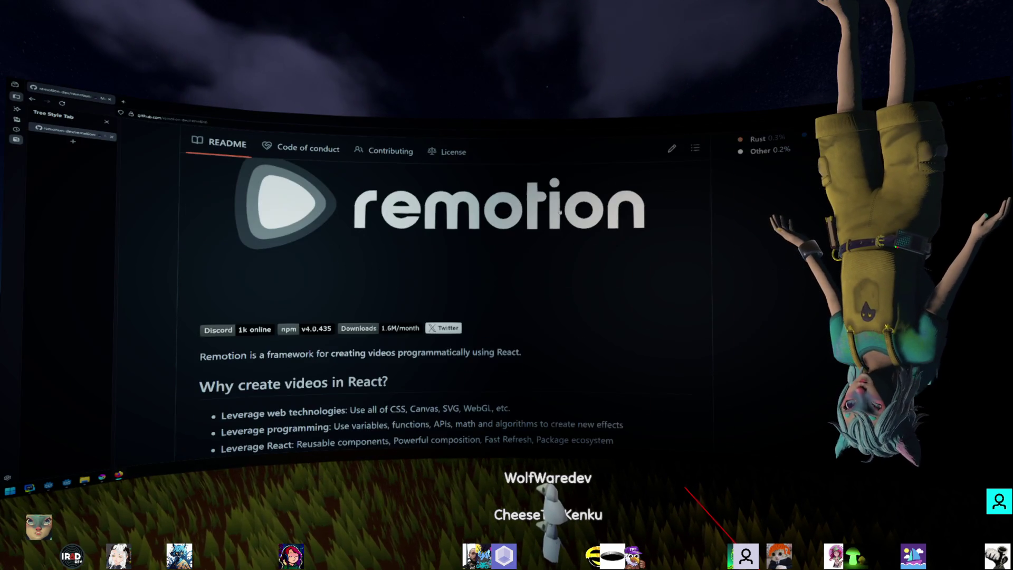
scroll(560, 211, "down", 5)
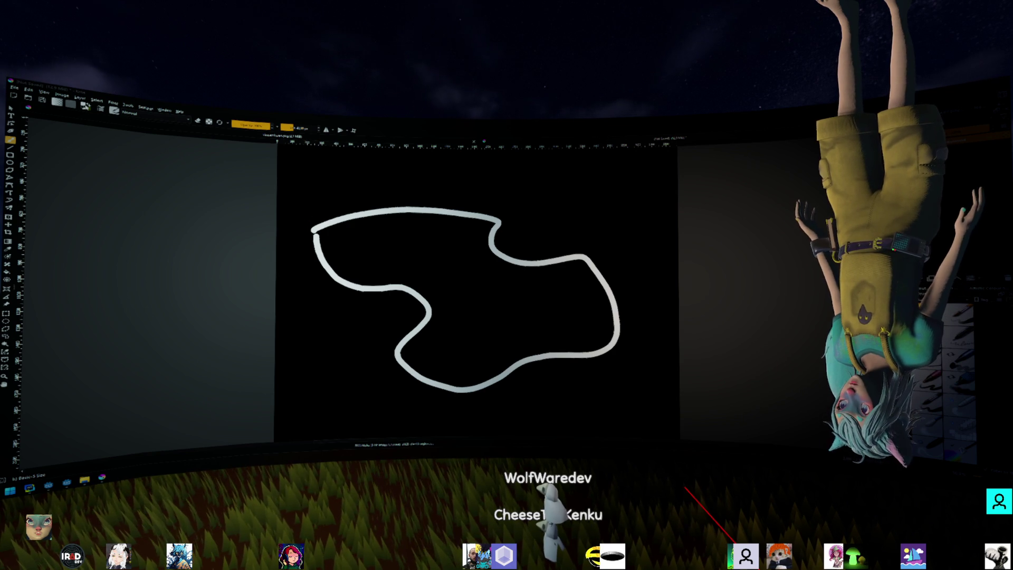
Pick red from the pop-up palette and paint over the loop's upper-left and top stretches
right_click(475, 263)
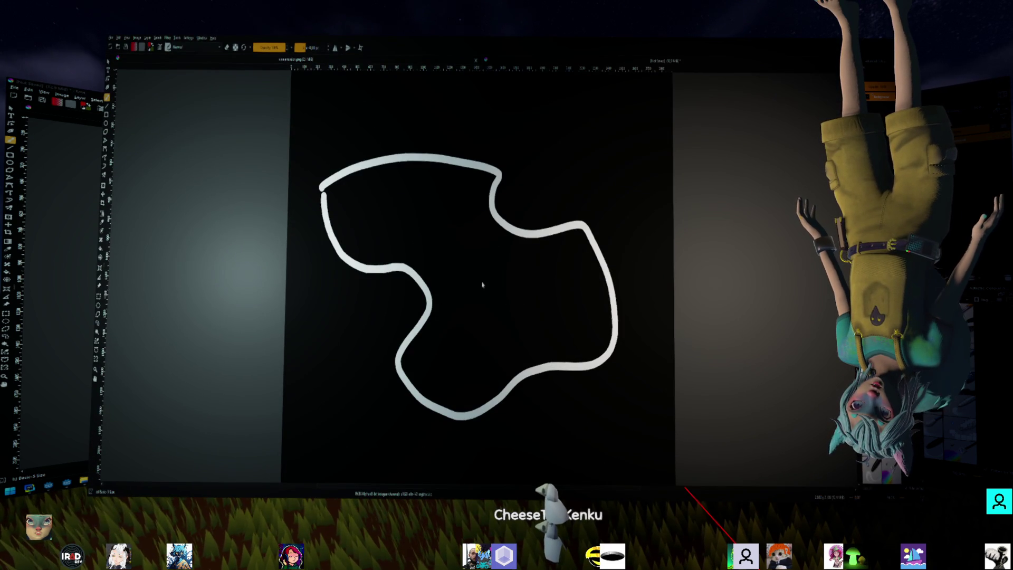
left_click(336, 177)
mouse_move(336, 177)
left_mouse_down()
mouse_move(417, 156)
mouse_move(467, 160)
mouse_move(551, 234)
mouse_move(617, 317)
mouse_move(515, 391)
left_mouse_up()
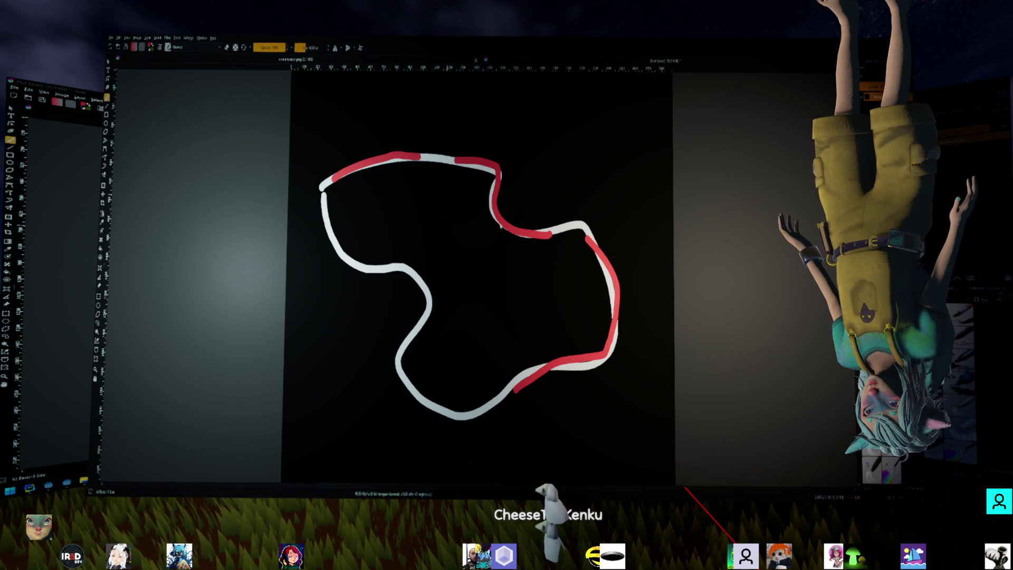
Switch to cyan and draw an alternate route above the loop's upper-left part
key("x")
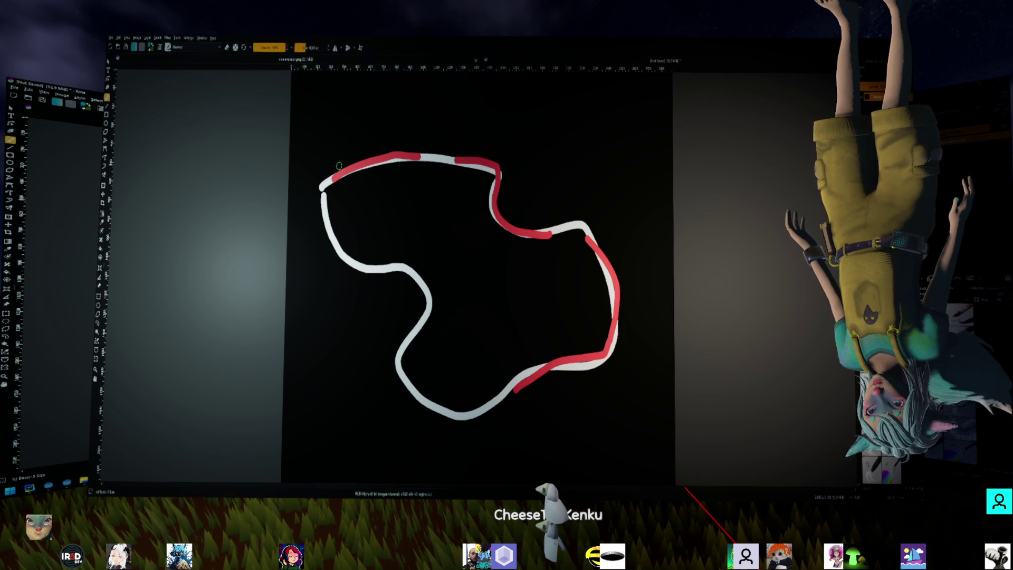
mouse_move(333, 176)
left_mouse_down()
mouse_move(369, 140)
mouse_move(412, 138)
mouse_move(437, 156)
left_mouse_up()
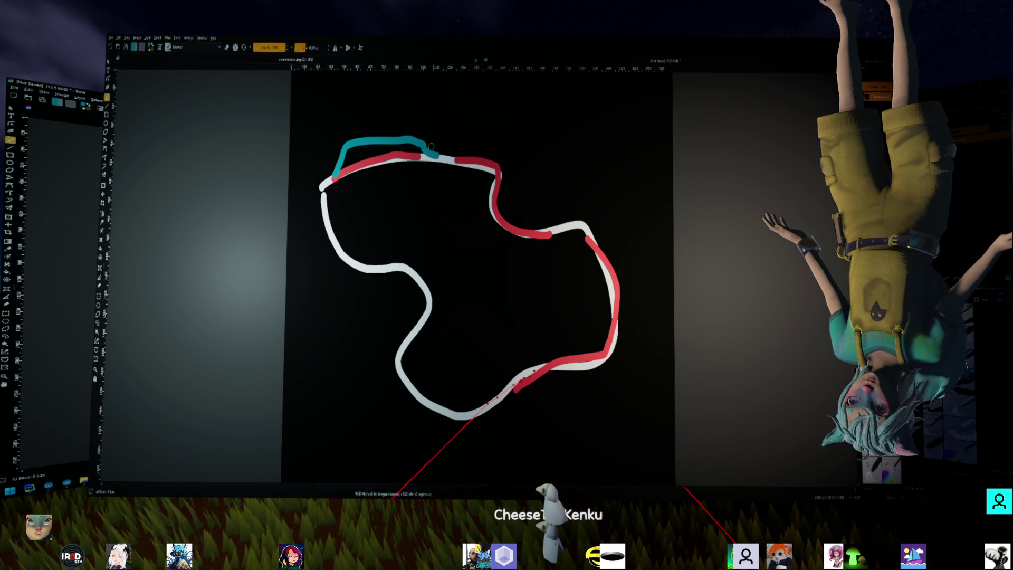
scroll(399, 133, "up", 3)
scroll(399, 148, "up", 2)
mouse_move(407, 147)
left_mouse_down()
mouse_move(429, 199)
mouse_move(464, 219)
left_mouse_up()
scroll(464, 219, "down", 2)
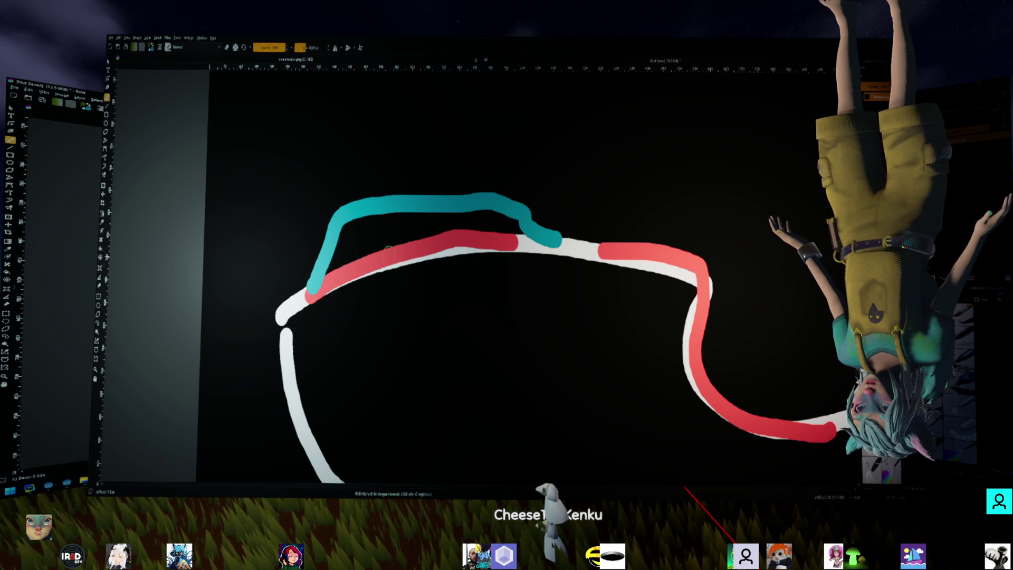
Add yellow-green marks near the cyan route, undoing one arrow, then sketch a thin red box
left_click(377, 241)
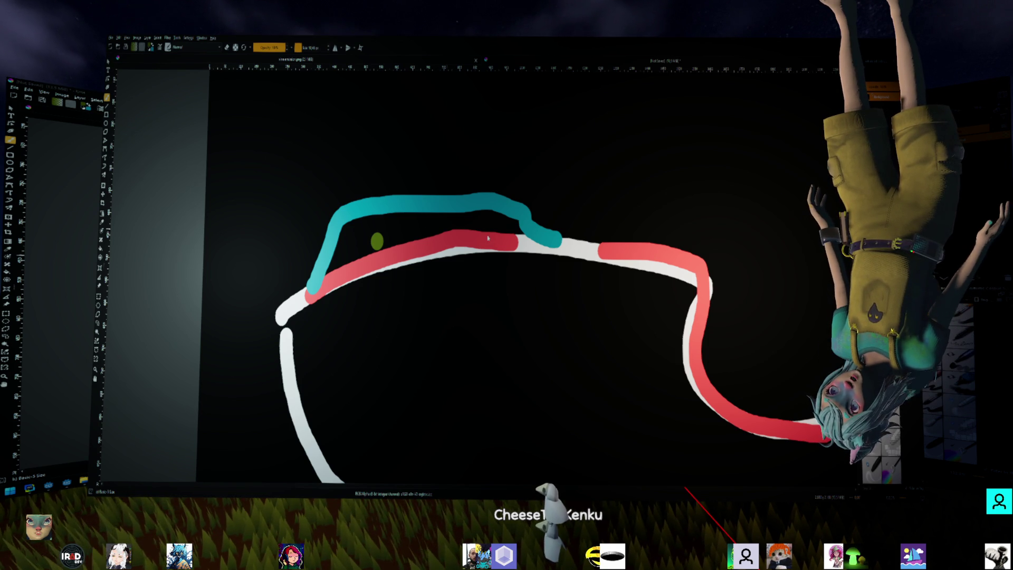
mouse_move(378, 242)
left_mouse_down()
mouse_move(390, 251)
mouse_move(376, 214)
mouse_move(386, 212)
left_mouse_up()
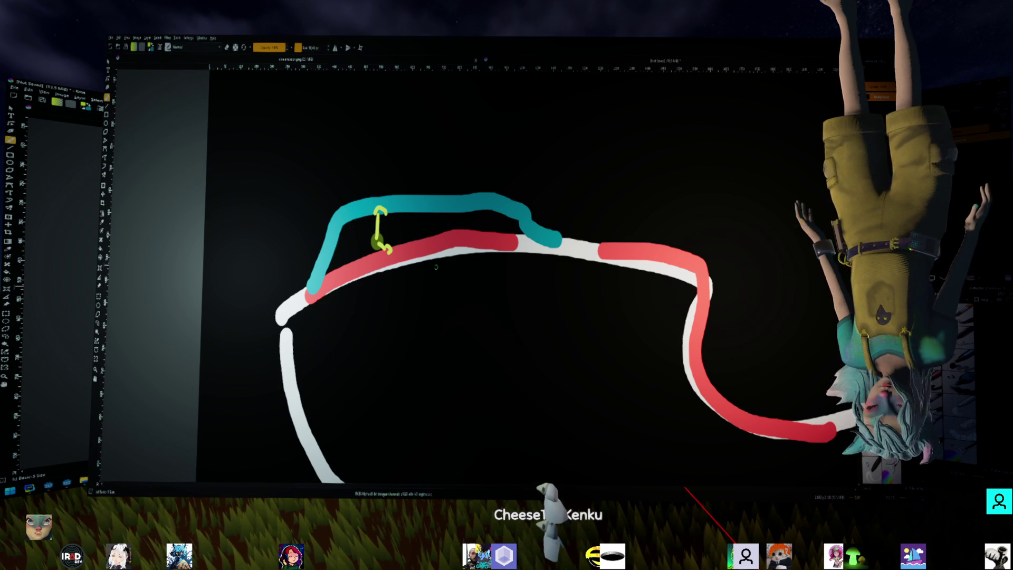
left_click_drag(359, 178, 374, 196)
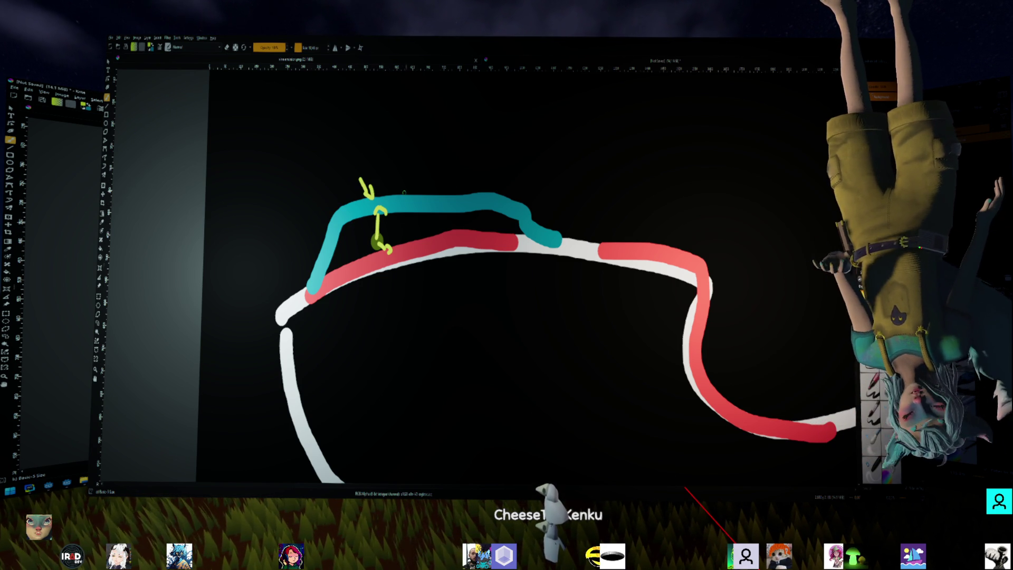
key("ctrl+z")
key("ctrl+z")
key("ctrl+z")
left_click_drag(389, 197, 420, 208)
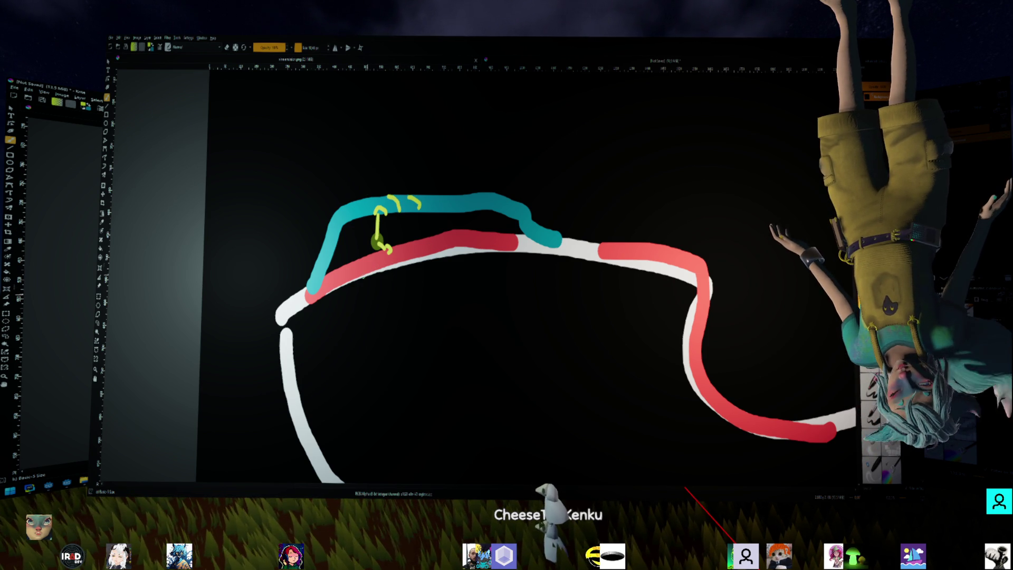
left_click(369, 264, "ctrl")
mouse_move(348, 309)
left_mouse_down()
mouse_move(438, 263)
mouse_move(421, 232)
mouse_move(346, 244)
mouse_move(358, 312)
left_mouse_up()
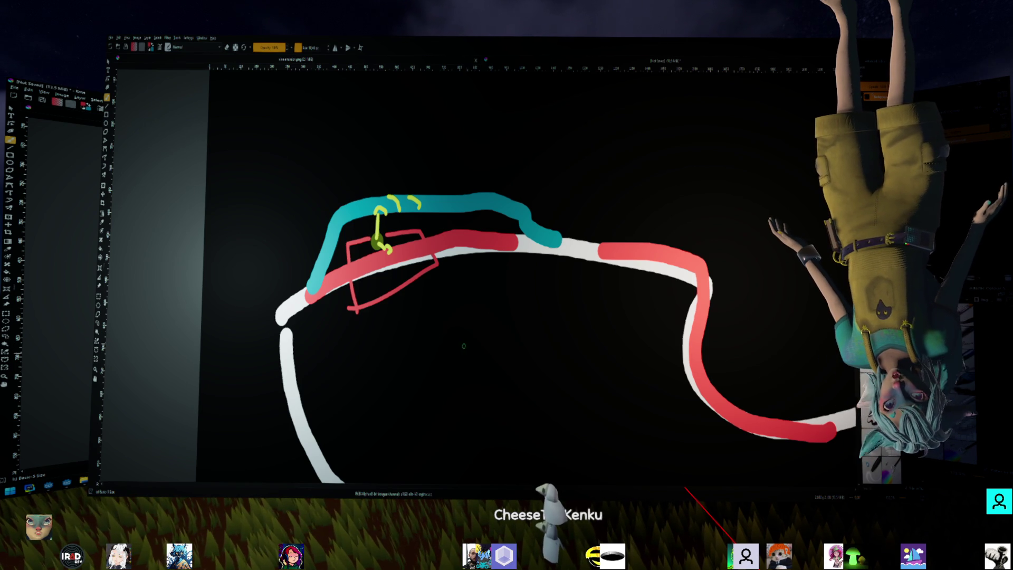
Paint wavy red strokes in the loop's centre, then undo all of them
mouse_move(457, 400)
left_mouse_down()
mouse_move(453, 387)
mouse_move(565, 352)
mouse_move(609, 358)
left_mouse_up()
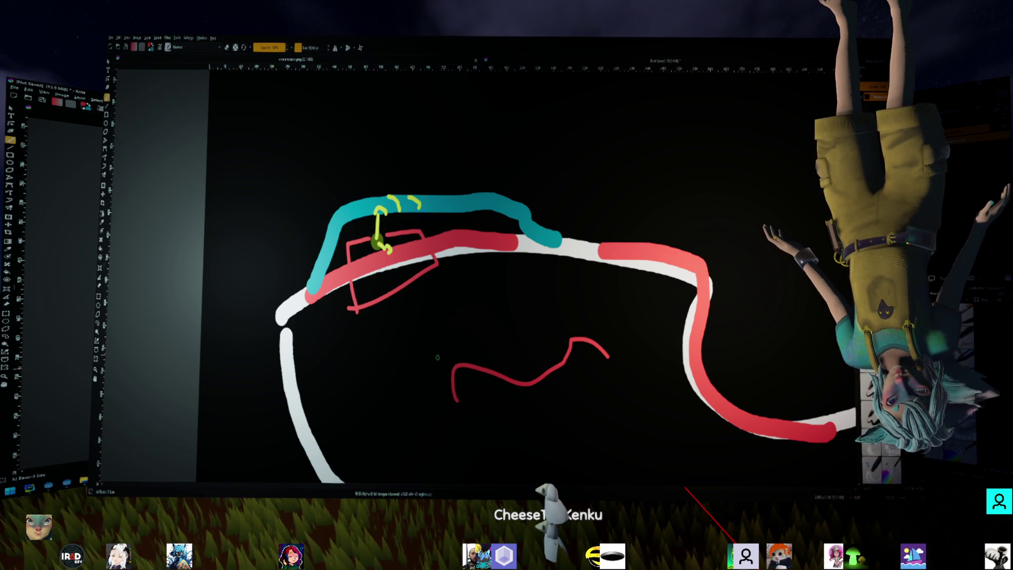
mouse_move(463, 406)
left_mouse_down()
mouse_move(440, 366)
mouse_move(499, 340)
mouse_move(594, 318)
mouse_move(616, 363)
mouse_move(544, 396)
mouse_move(462, 416)
mouse_move(465, 391)
mouse_move(622, 347)
mouse_move(619, 362)
mouse_move(595, 305)
mouse_move(458, 329)
mouse_move(433, 341)
mouse_move(436, 375)
mouse_move(473, 407)
left_mouse_up()
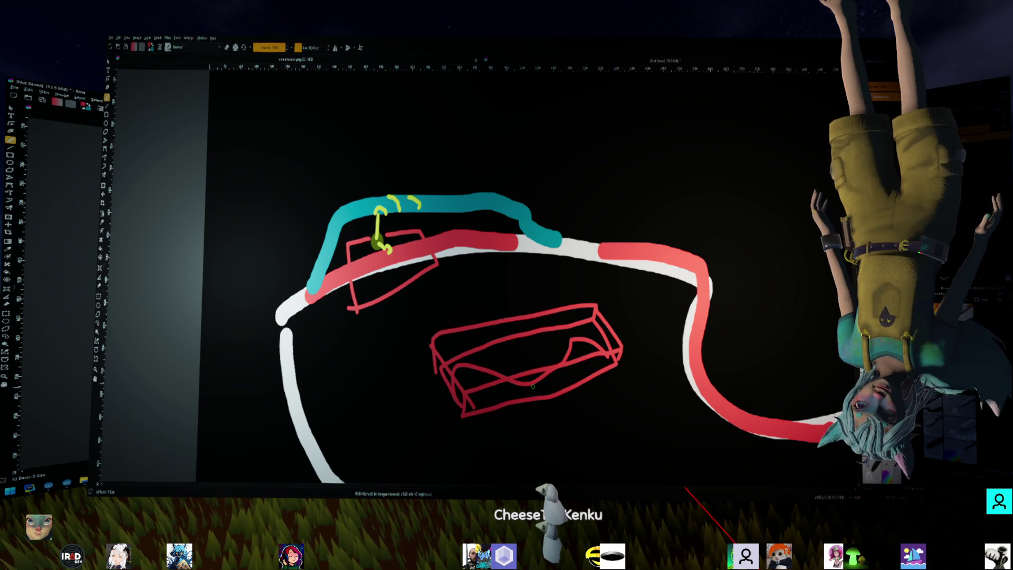
key("ctrl+z")
key("ctrl+z")
key("ctrl+z")
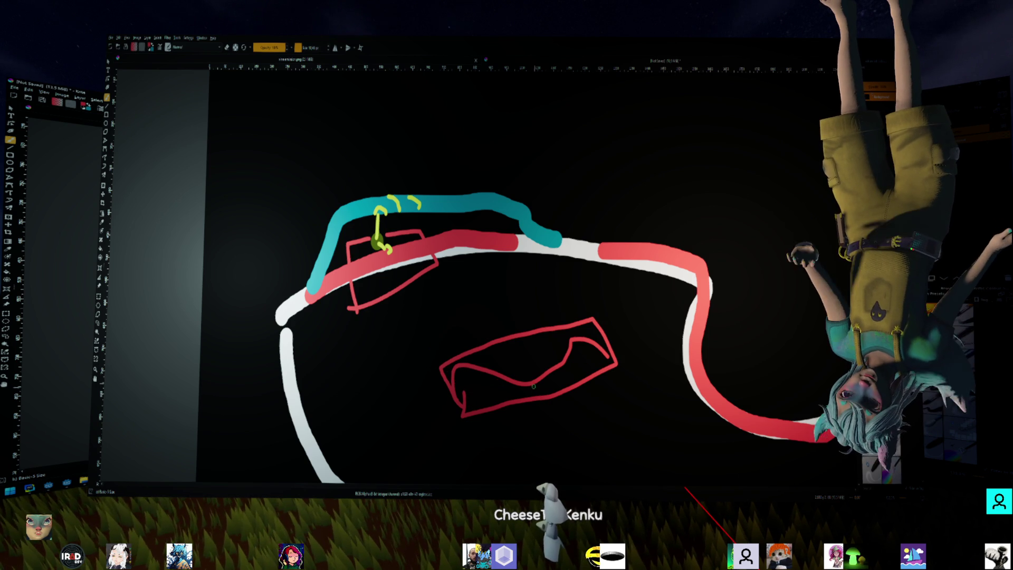
key("ctrl+z")
key("ctrl+z")
key("ctrl+z")
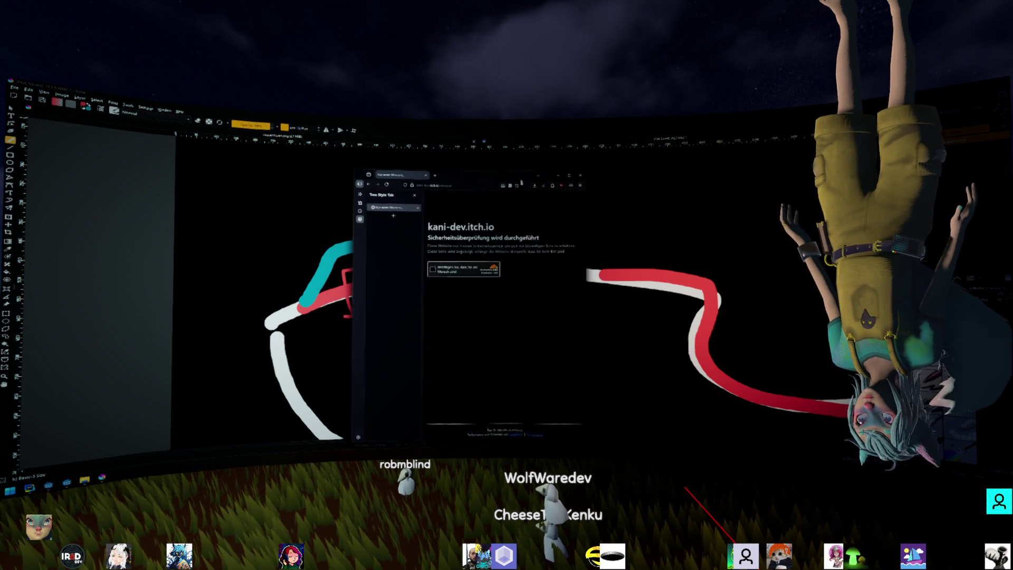
Pass the security check to reach the Vinerush page on itch.io
left_click(441, 217)
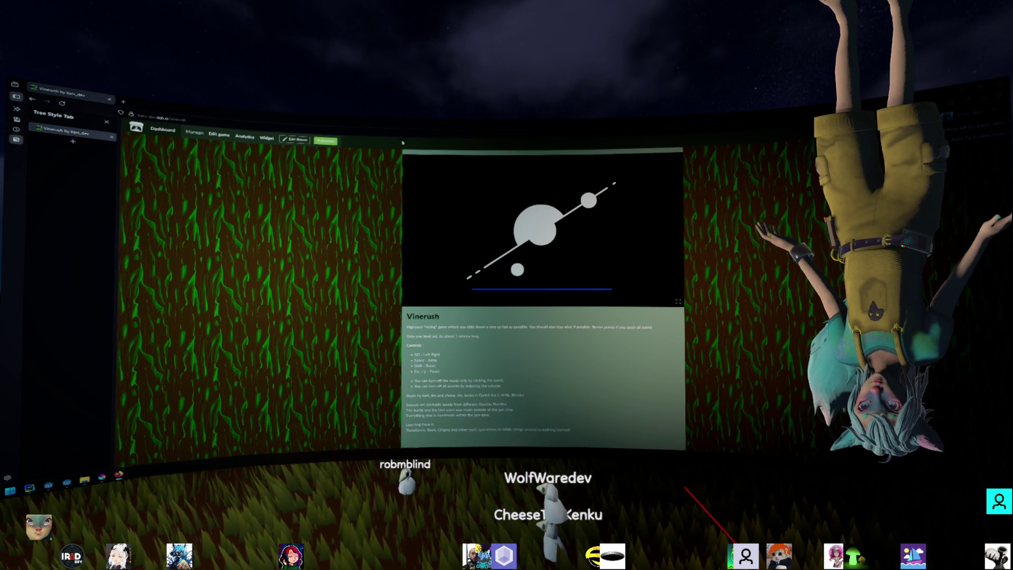
key("ctrl+l")
key("Escape")
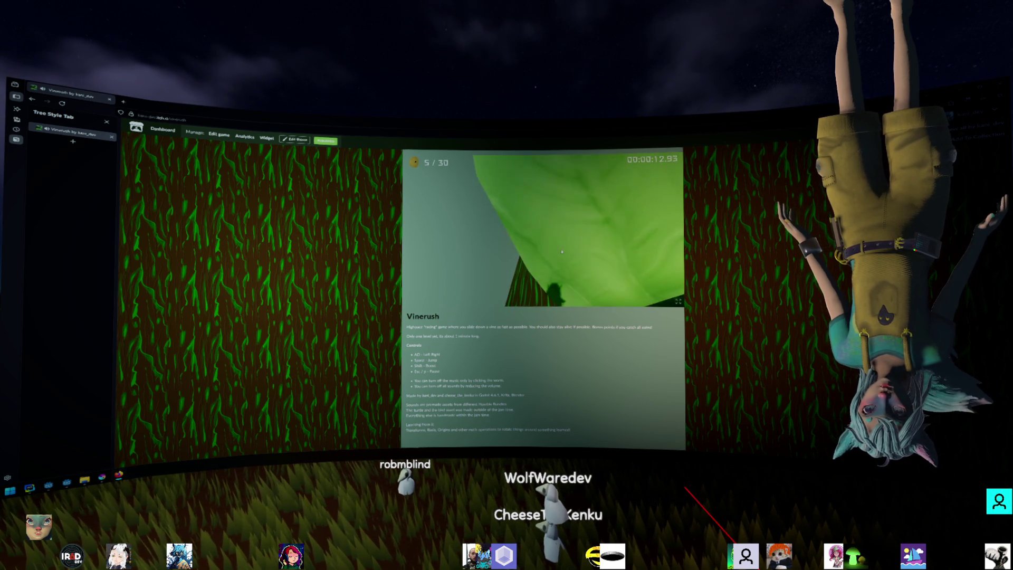
Reset Vinerush's coin count and timer, start a fresh run, and switch the game to fullscreen
key("Escape")
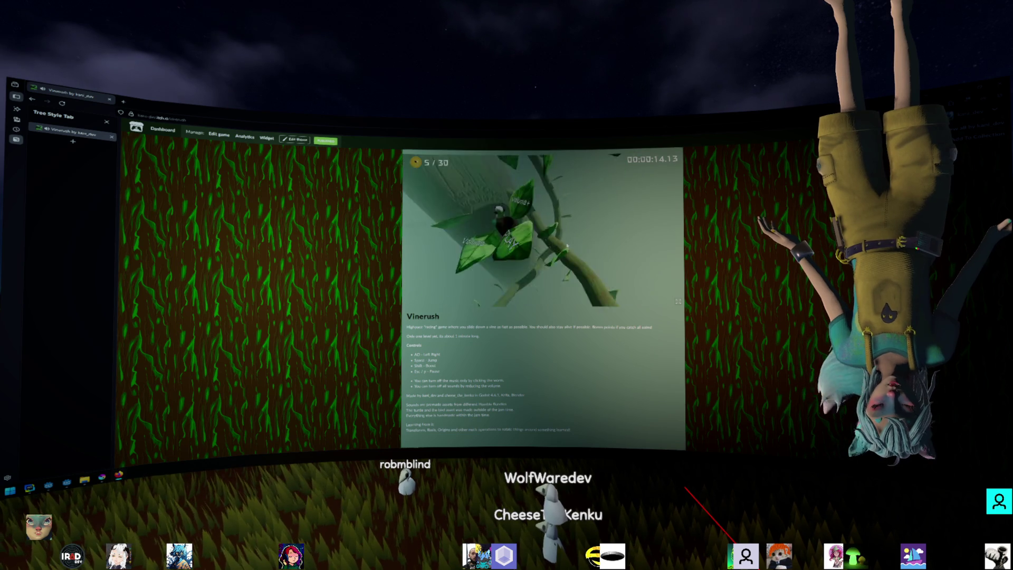
key("Escape")
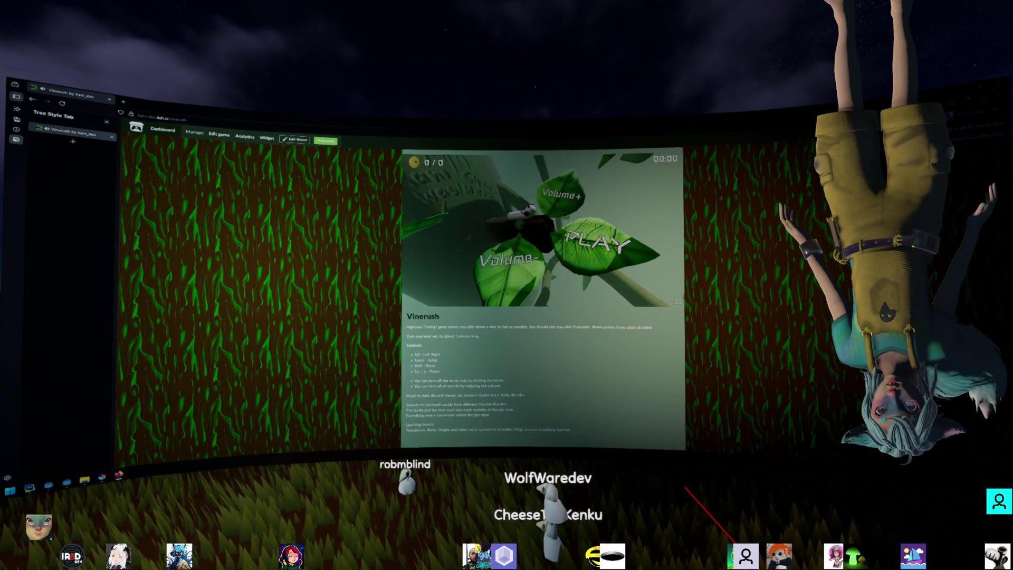
key("space")
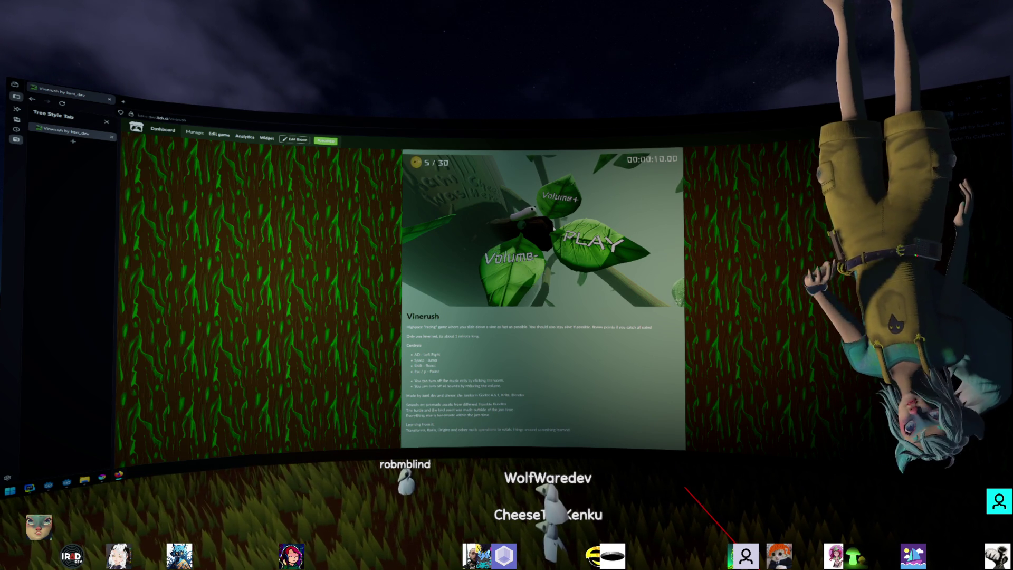
left_click(682, 303)
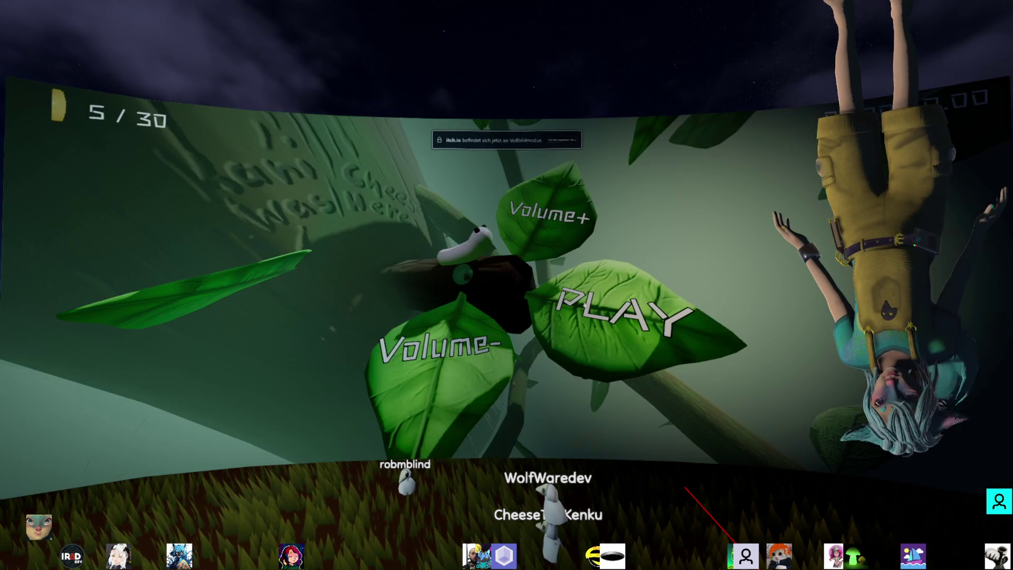
Start a fullscreen run and climb the vine collecting coins, steering past a thick branch
left_click(601, 304)
key("w")
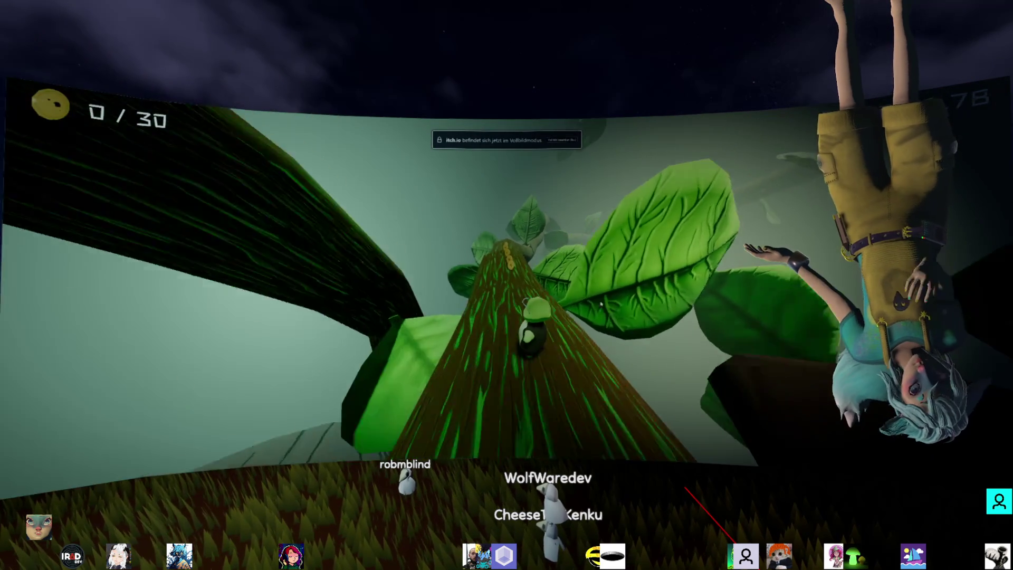
key("w")
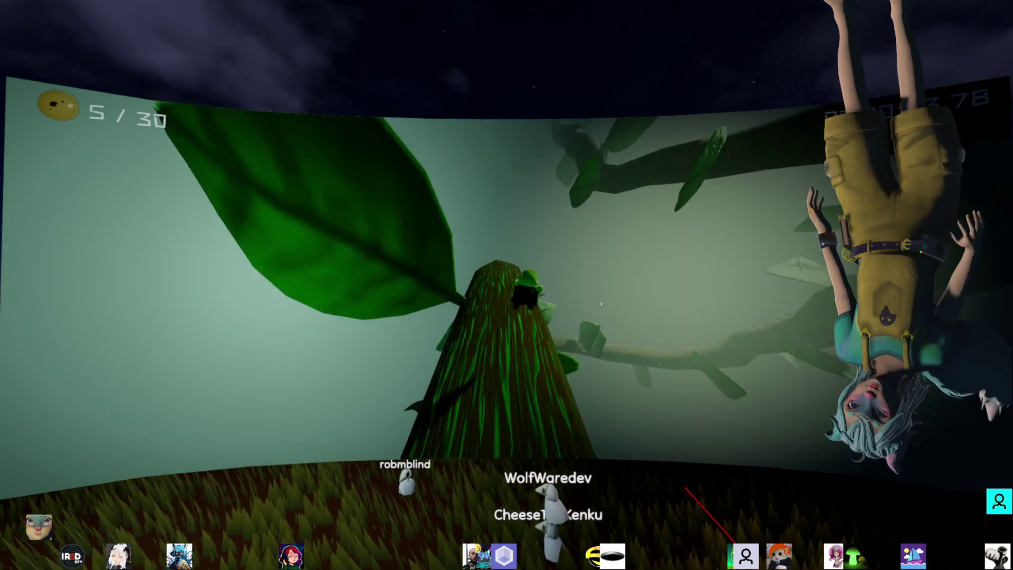
key("w")
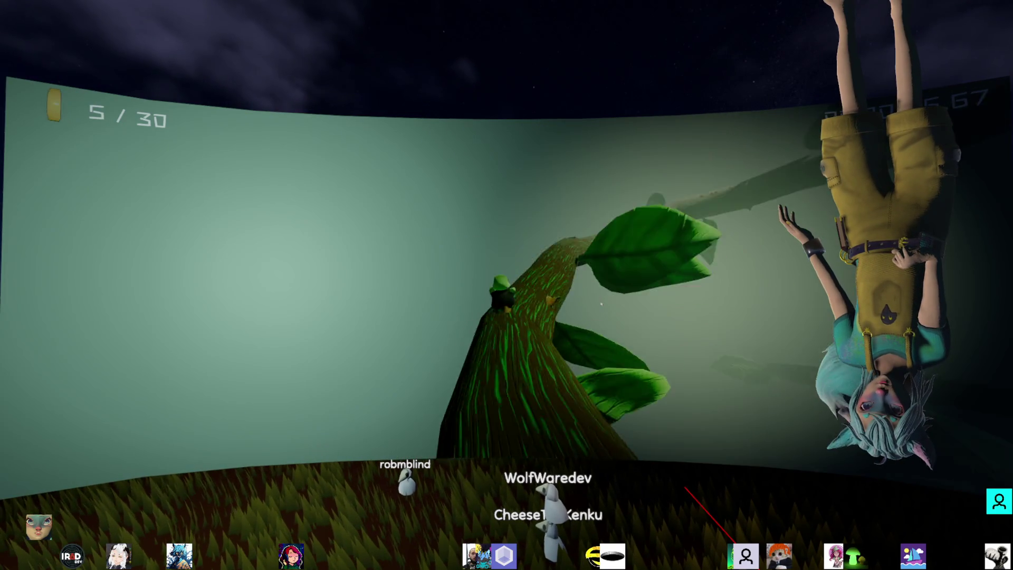
key("w")
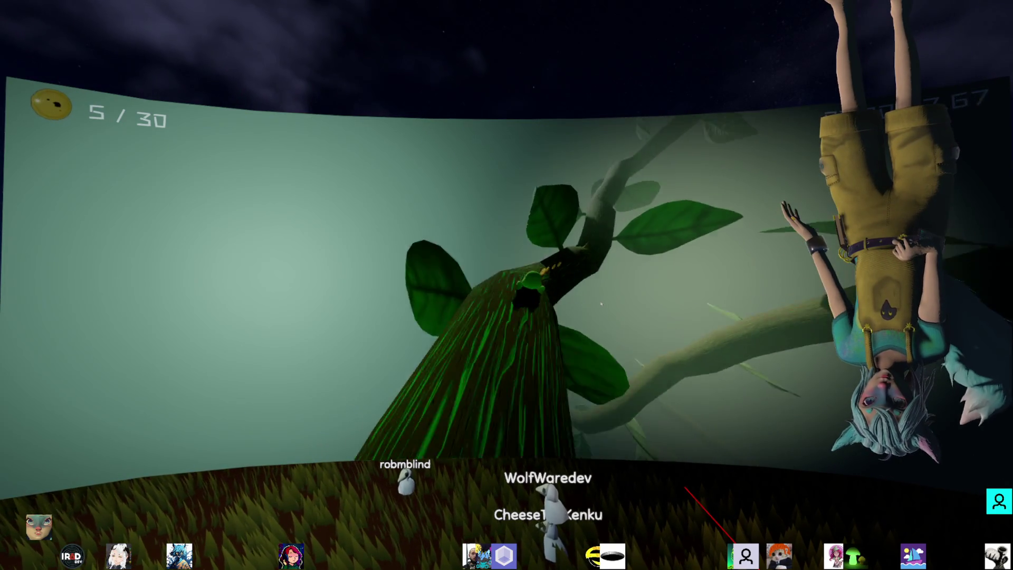
key("w")
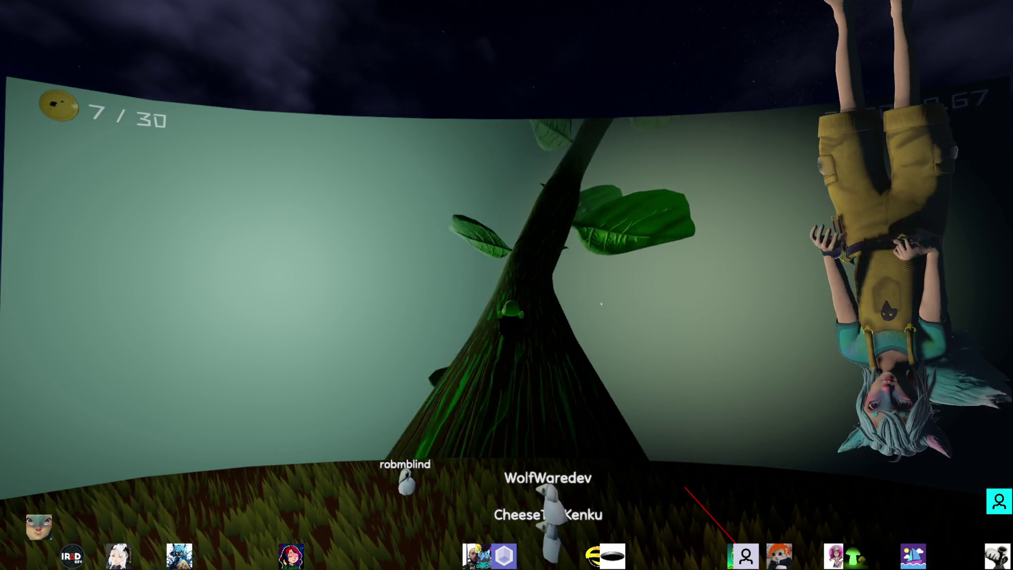
key("w")
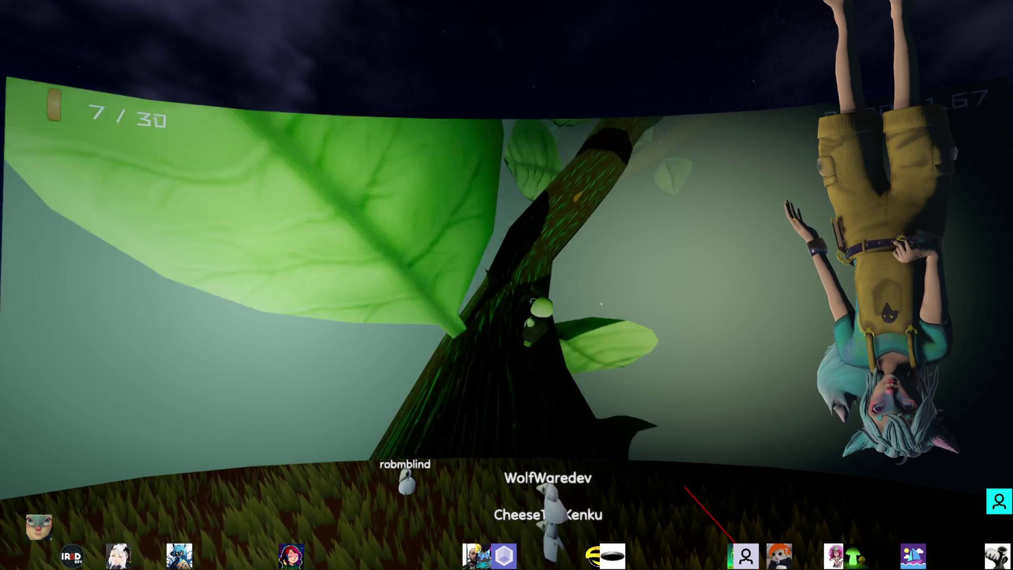
key("w")
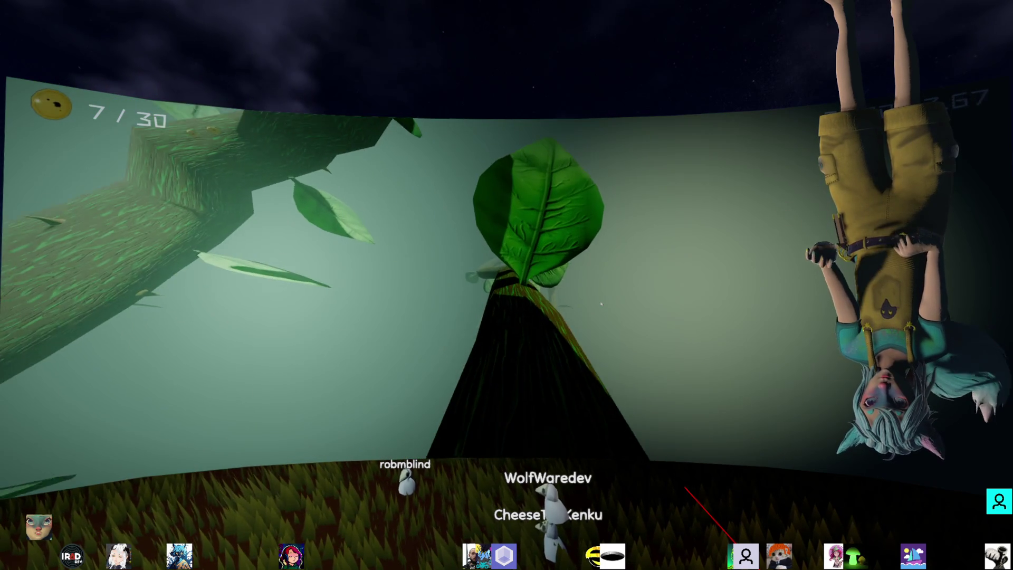
key("w")
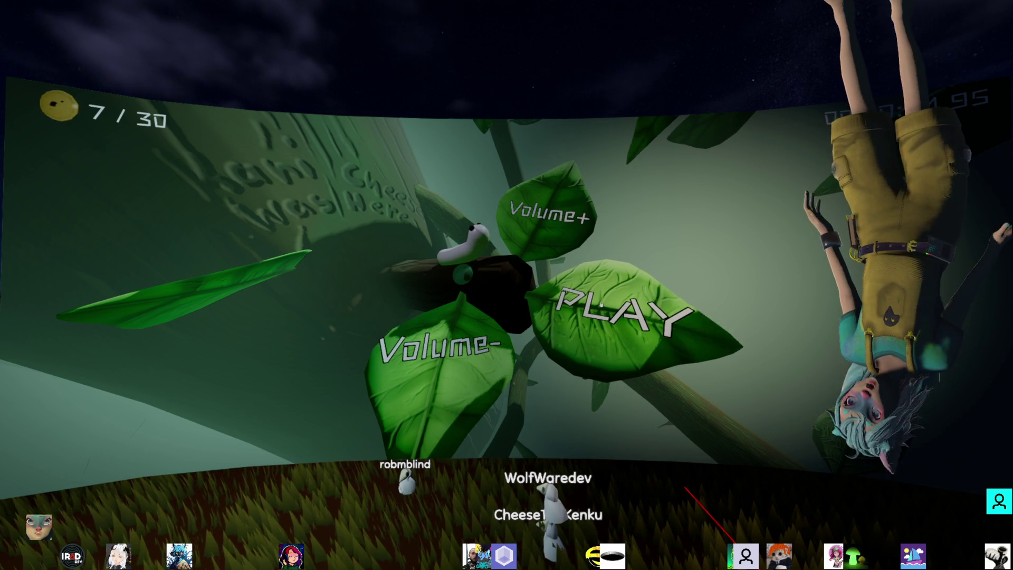
Restart the run after failing and collect coins up to 10 / 30
left_click(598, 344)
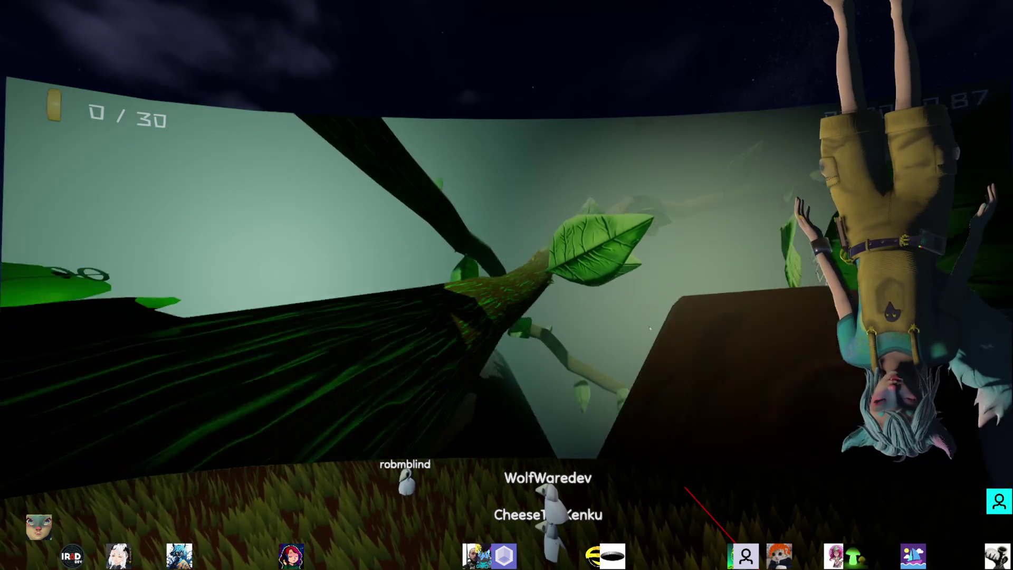
key("w")
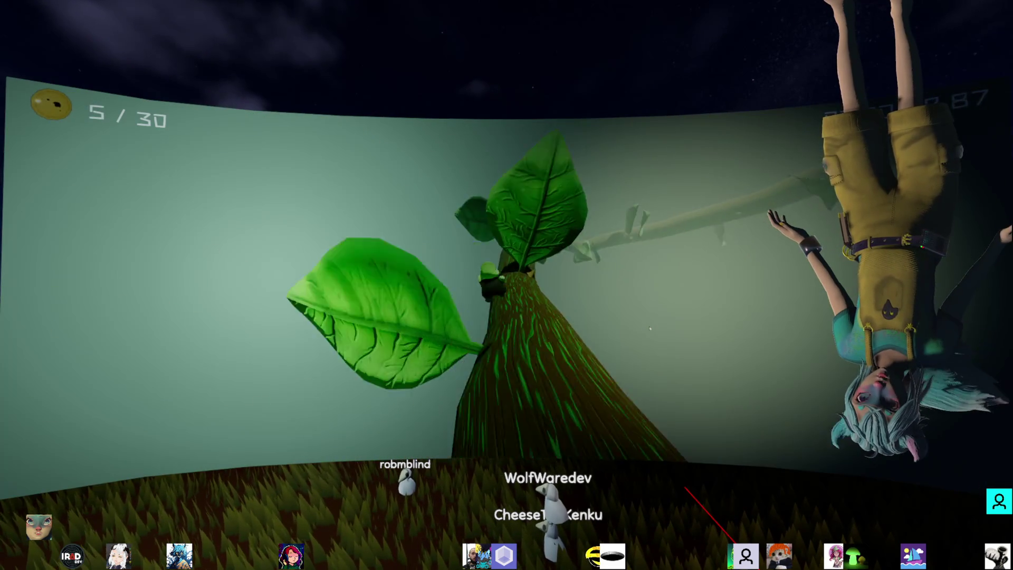
key("w")
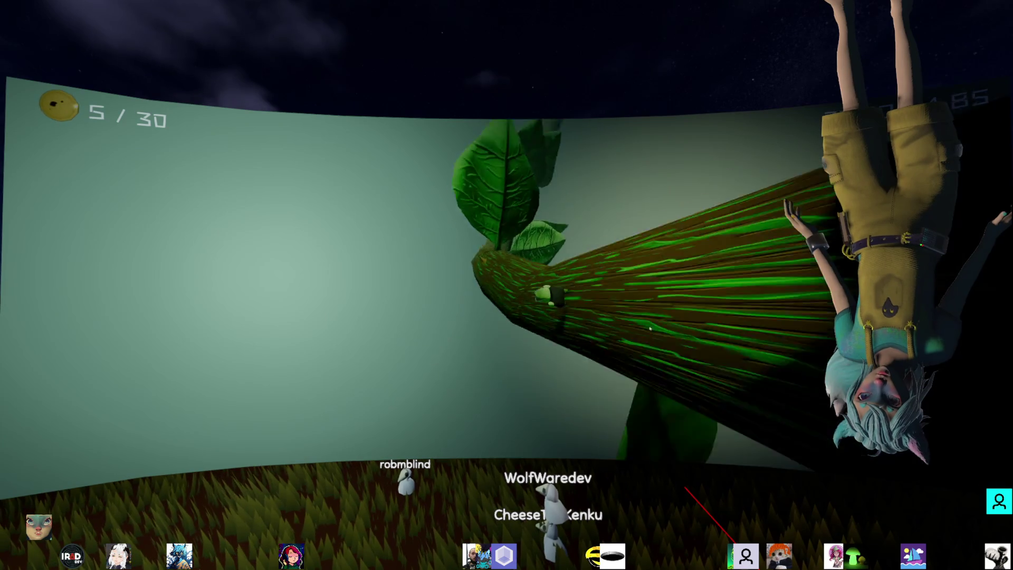
key("w")
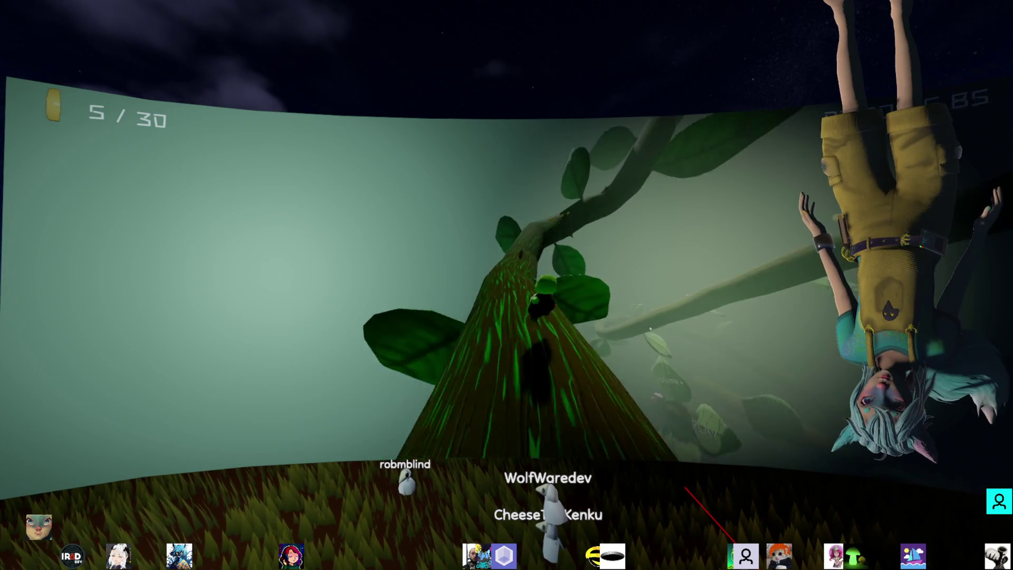
key("w")
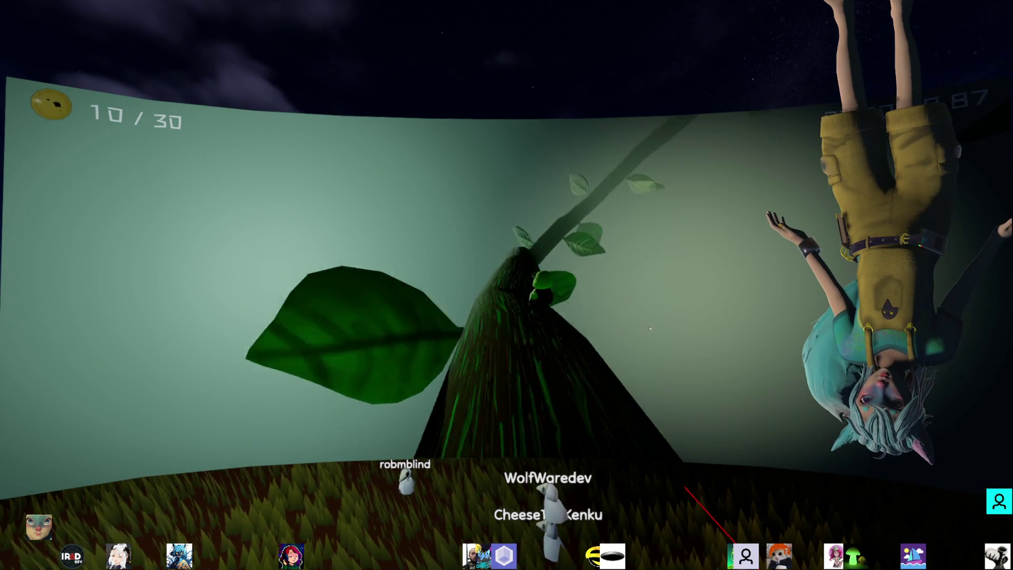
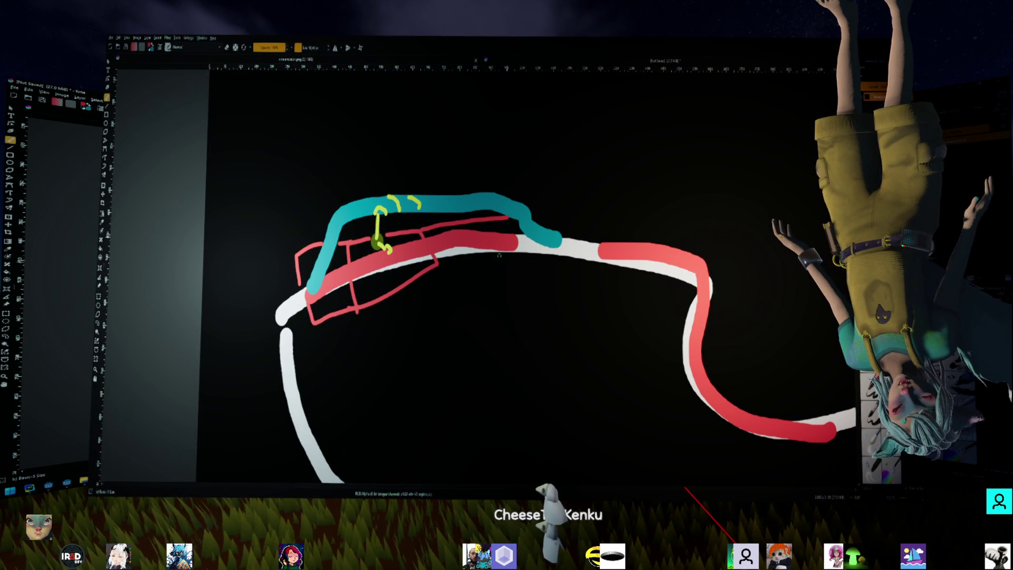
Paint another red stroke along the curving track, then switch to the Godot editor
left_click_drag(435, 277, 531, 259)
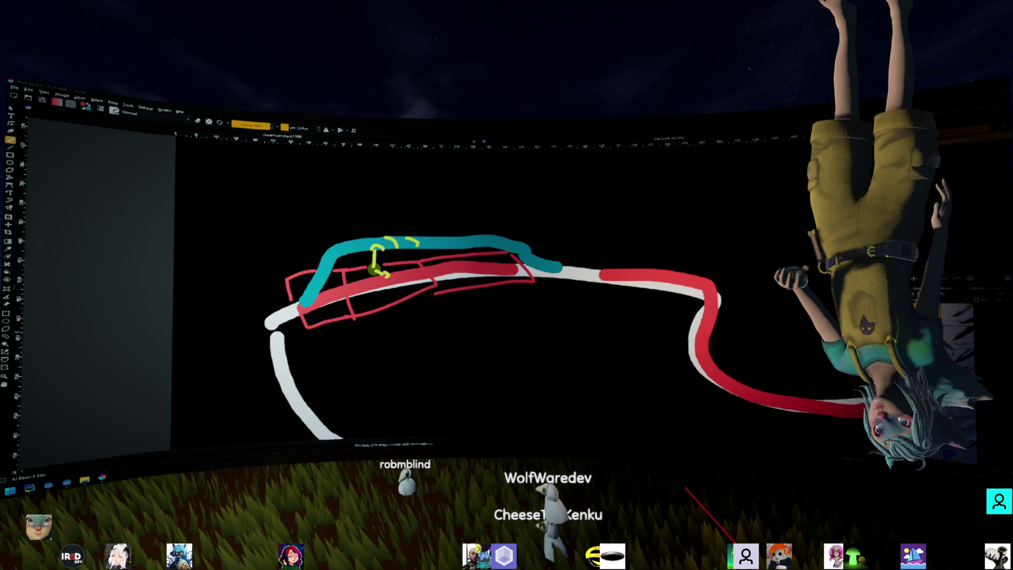
key("alt+Tab")
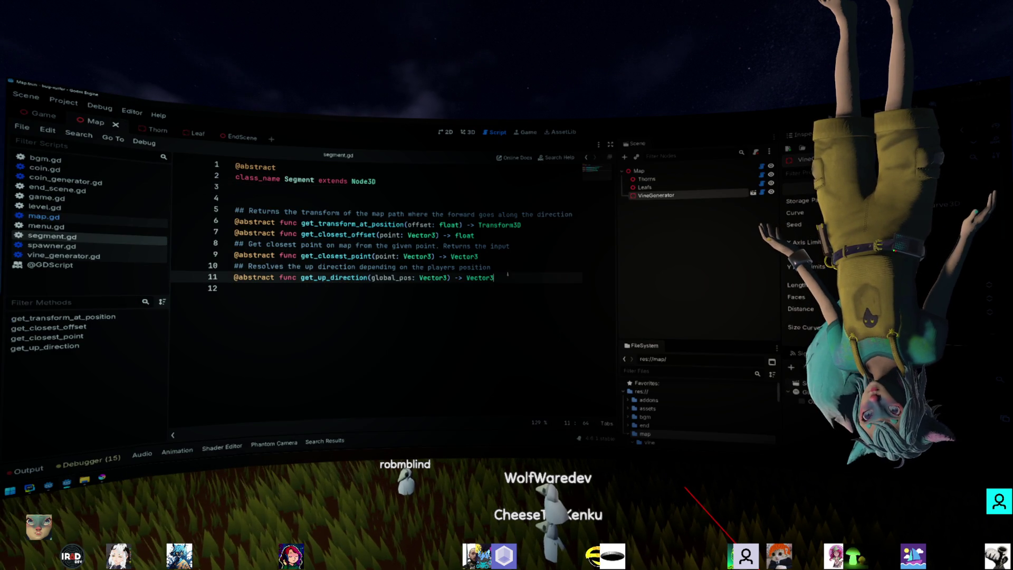
Leave segment.gd untouched with the cursor at line 10 and close the empty browser tab
left_click(517, 263)
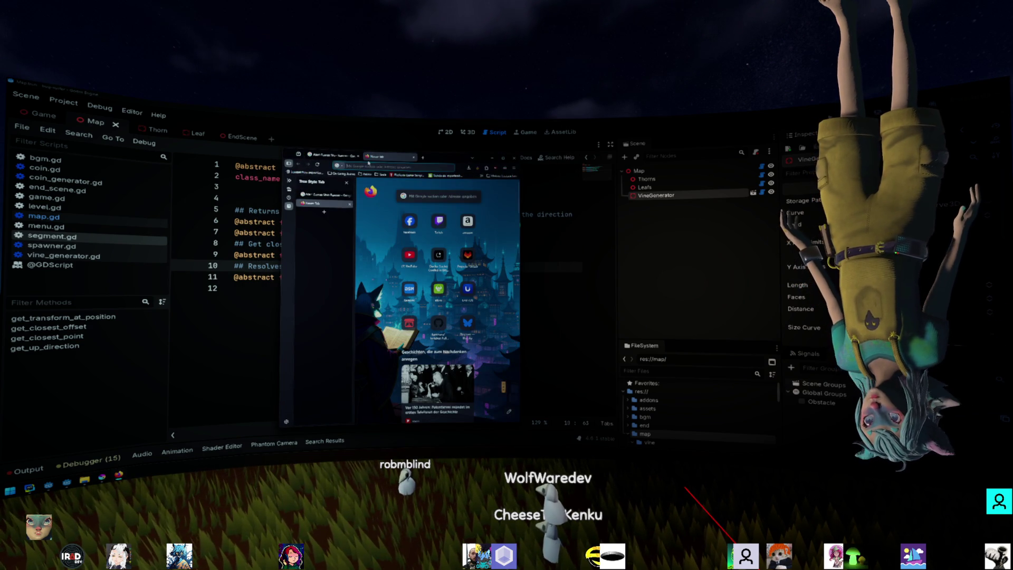
key("ctrl+w")
Switch the S.T.U.N. Runner search to image results and preview the green tunnel screenshot
key("super+Up")
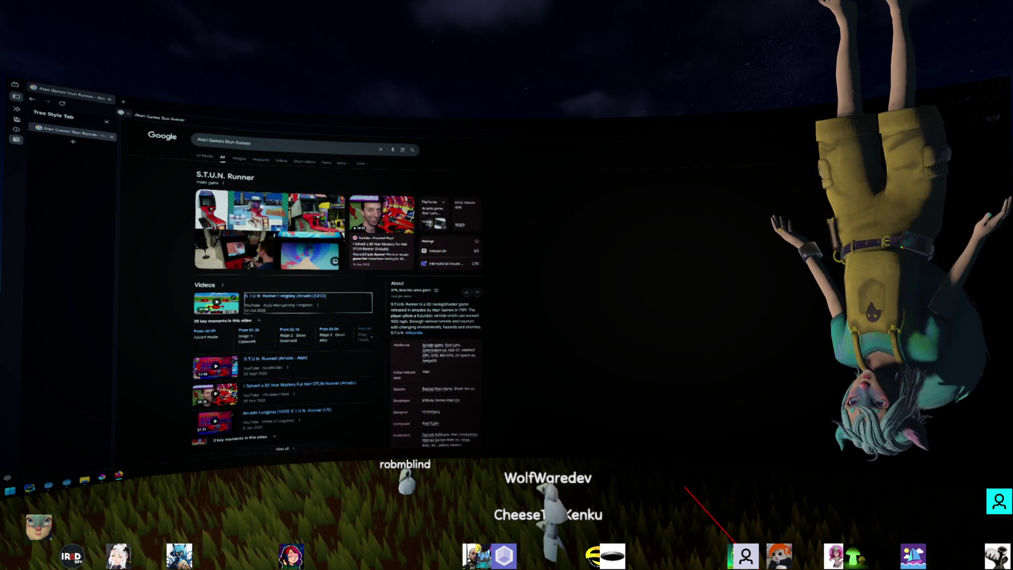
left_click(239, 158)
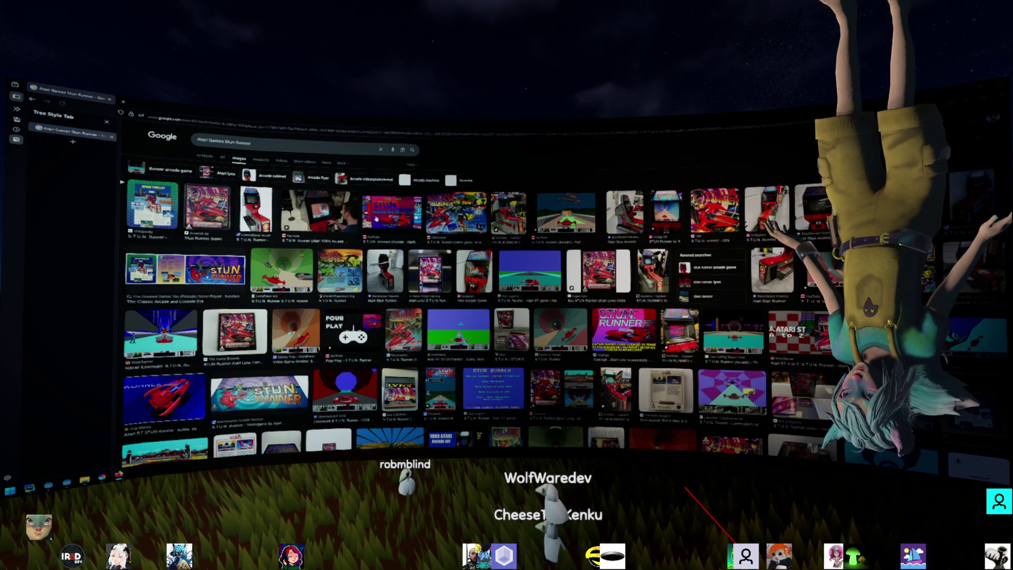
left_click(281, 272)
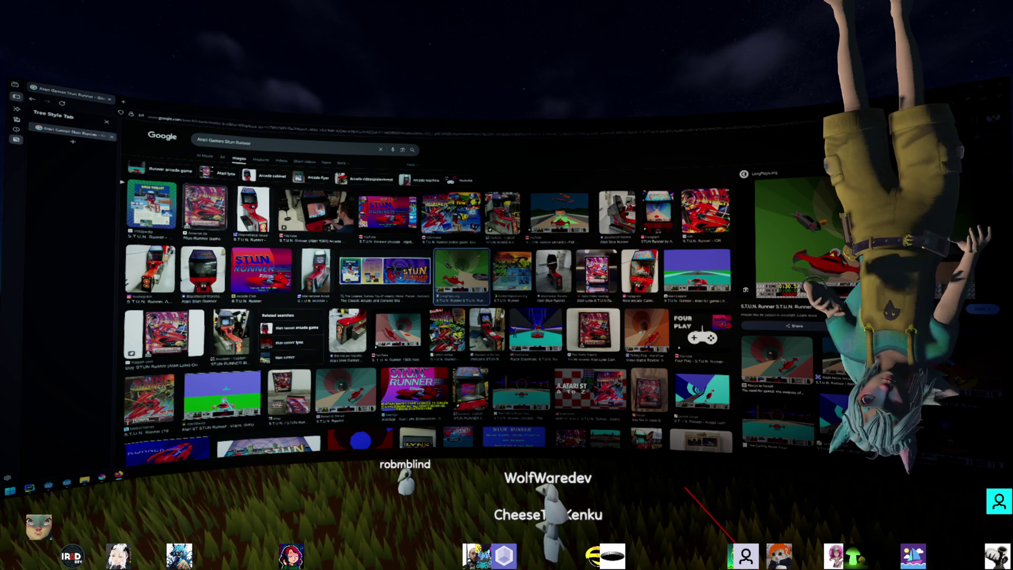
scroll(502, 315, "down", 6)
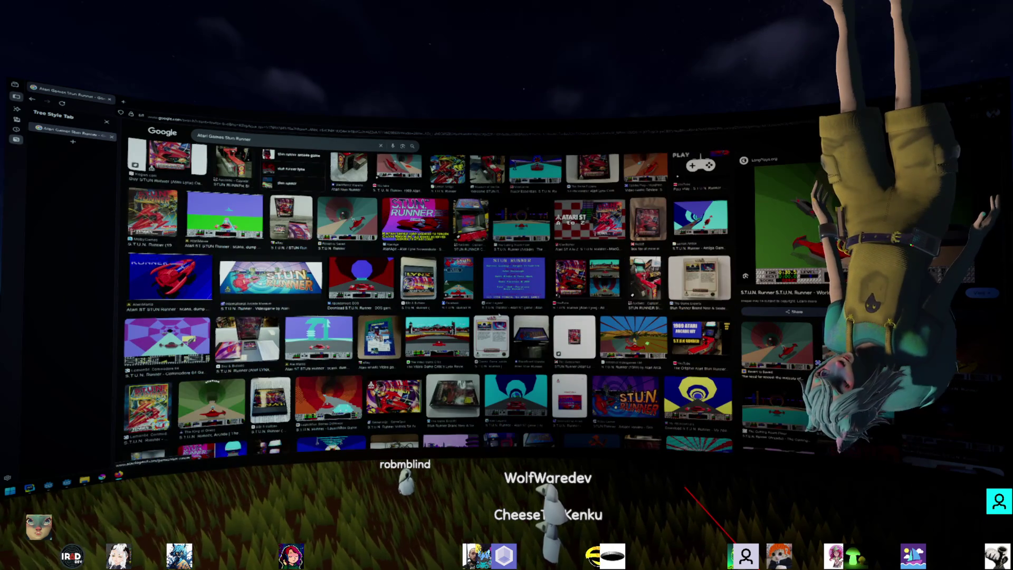
Preview the Atari ST and Amiga STUN Runner screenshots, ending on the S.T.U.N. Runner (Arcade) image
left_click(335, 338)
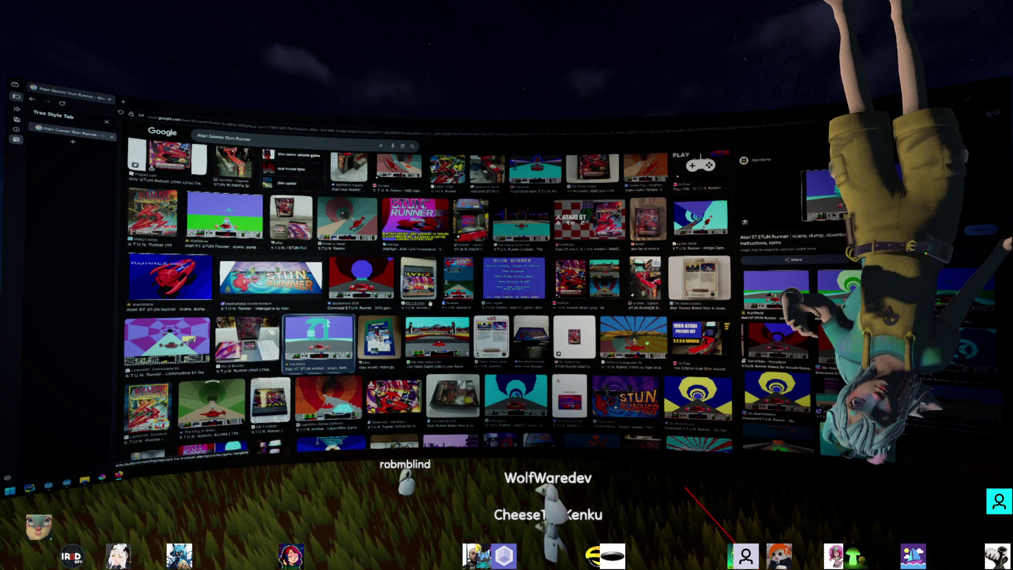
left_click(682, 213)
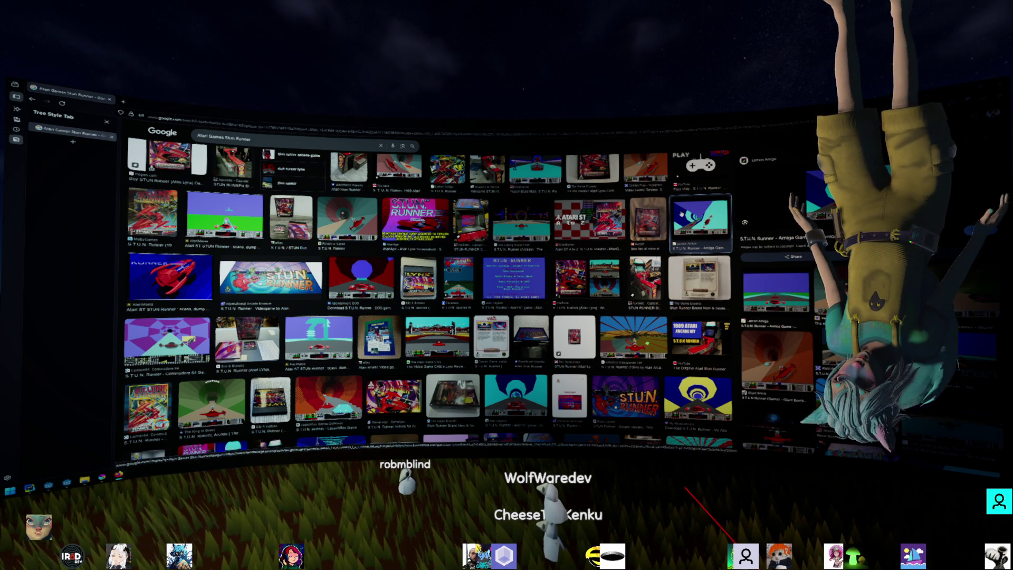
key("Right")
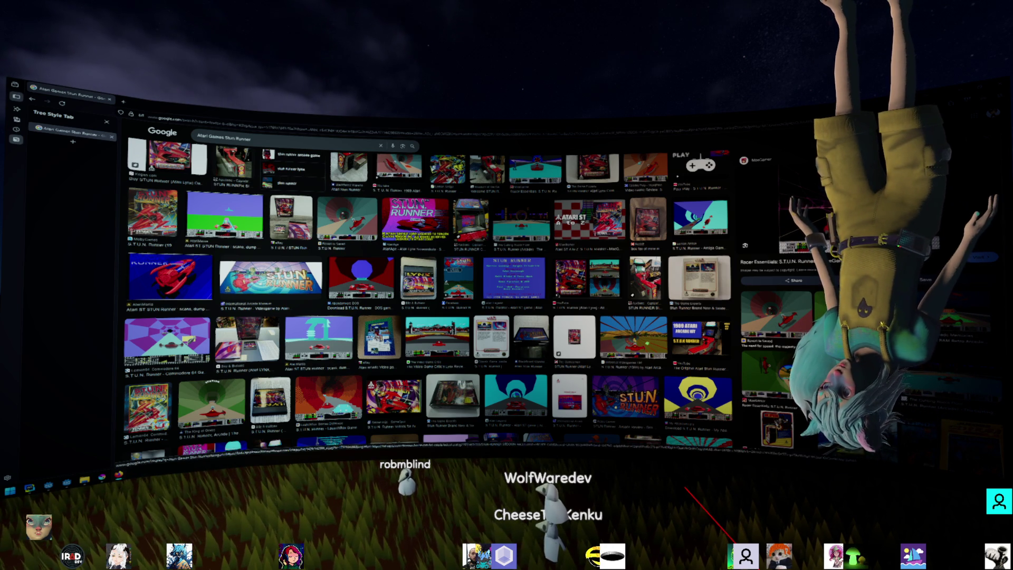
scroll(641, 272, "down", 3)
scroll(641, 272, "down", 2)
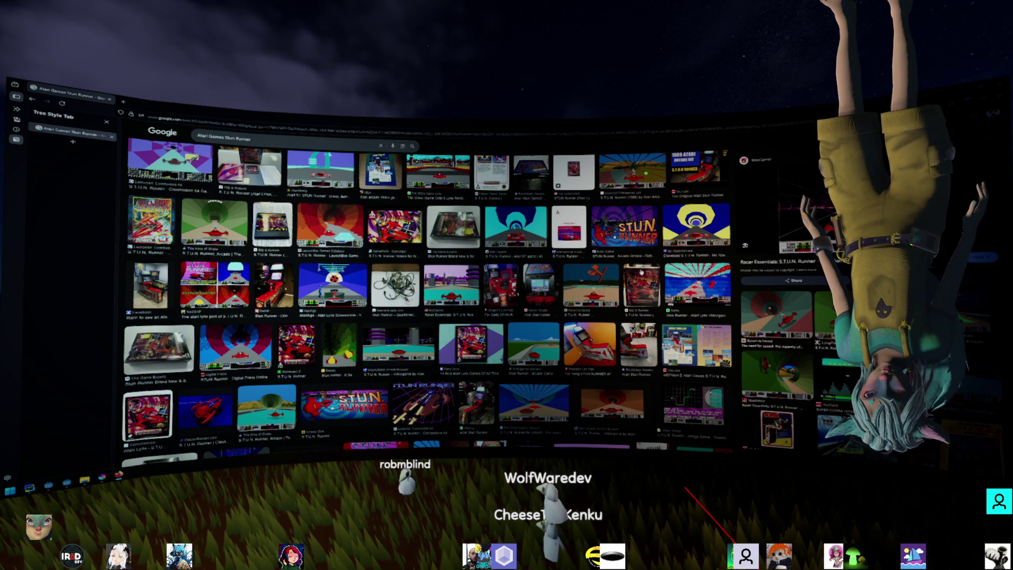
left_click(692, 406)
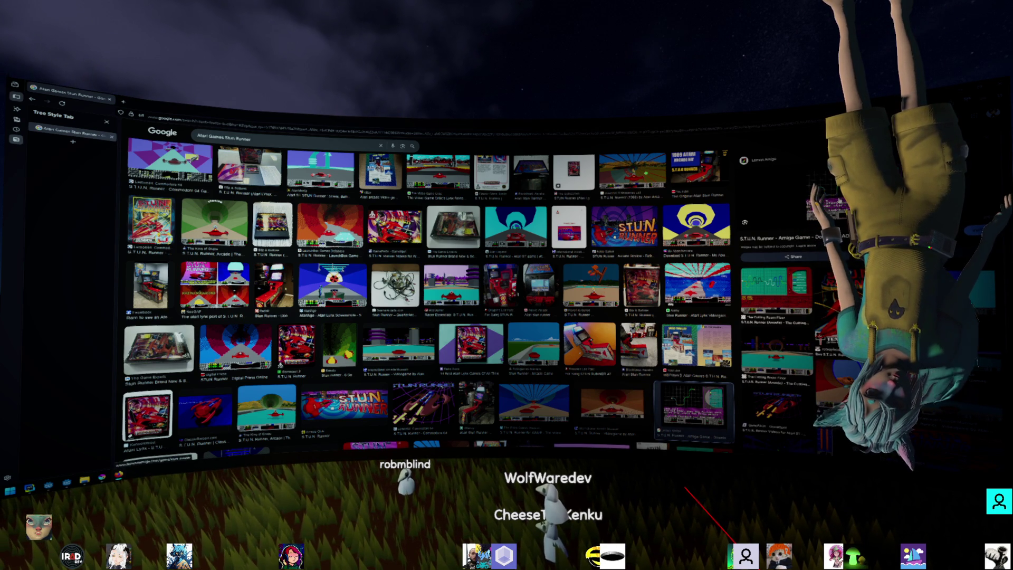
left_click(774, 285)
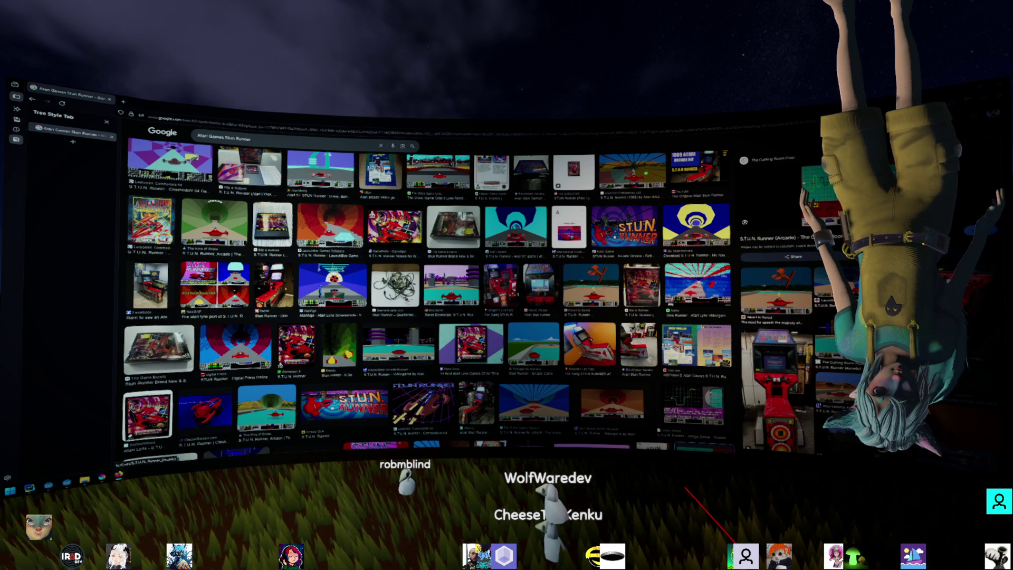
View the sitdown arcade cabinet image and more results, then return to segment.gd at line 12
left_click(776, 391)
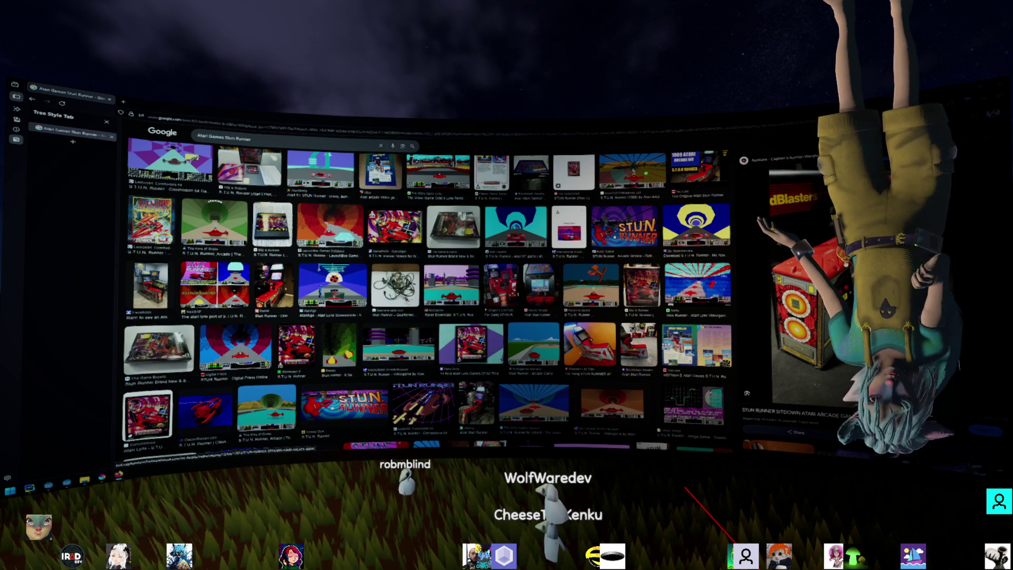
scroll(457, 293, "down", 3)
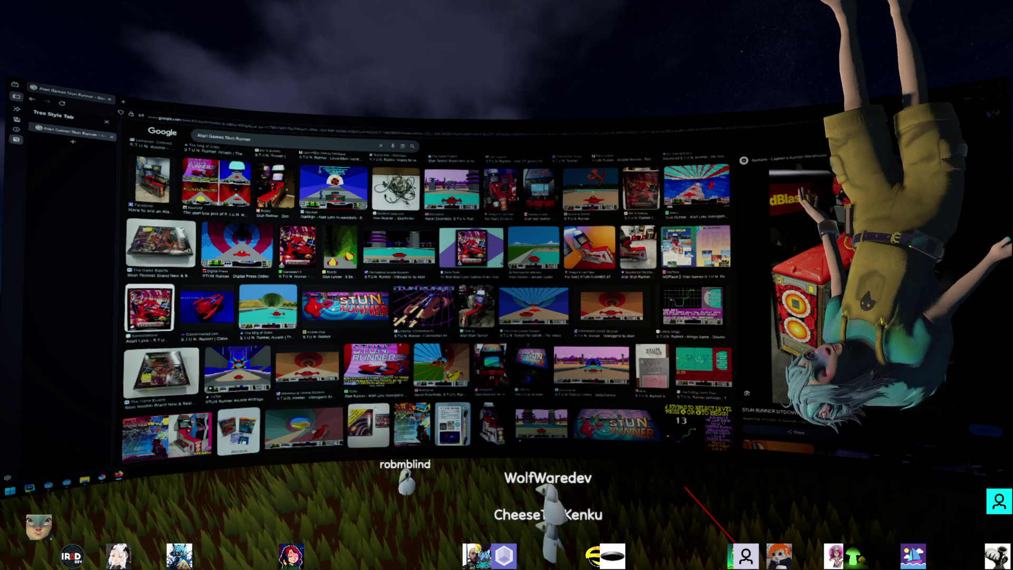
scroll(427, 301, "down", 3)
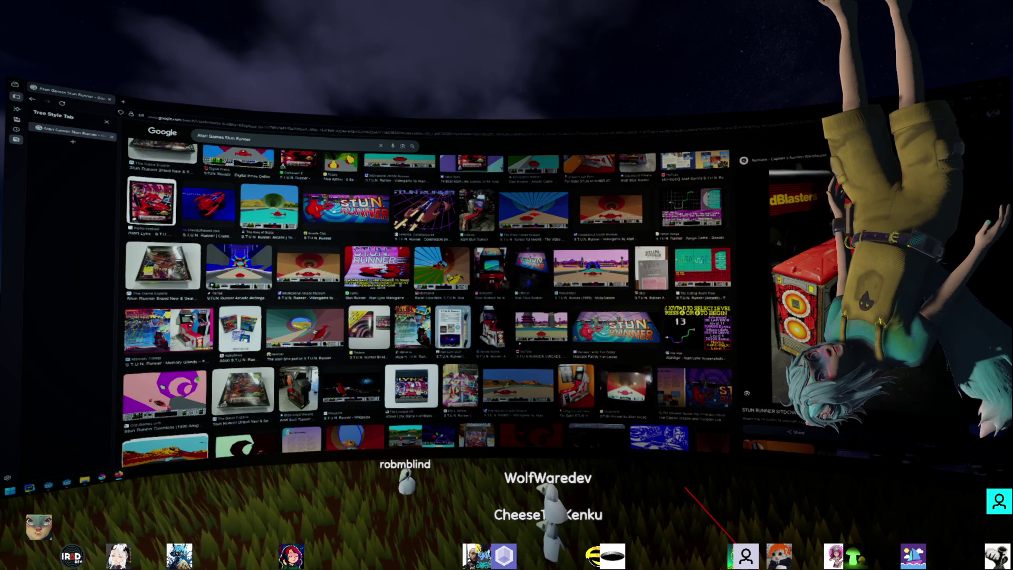
scroll(427, 301, "up", 5)
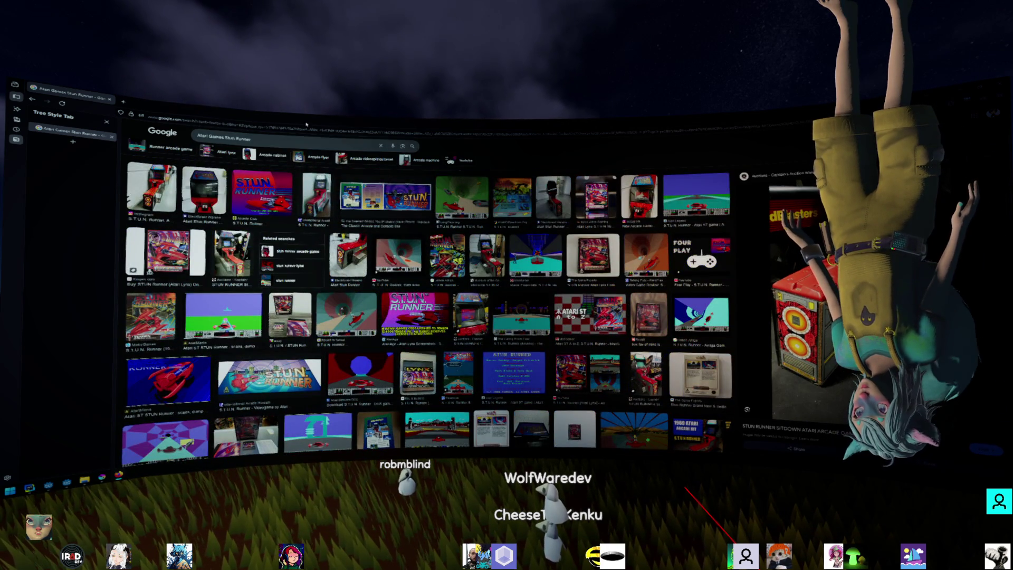
key("alt+Tab")
left_click(493, 288)
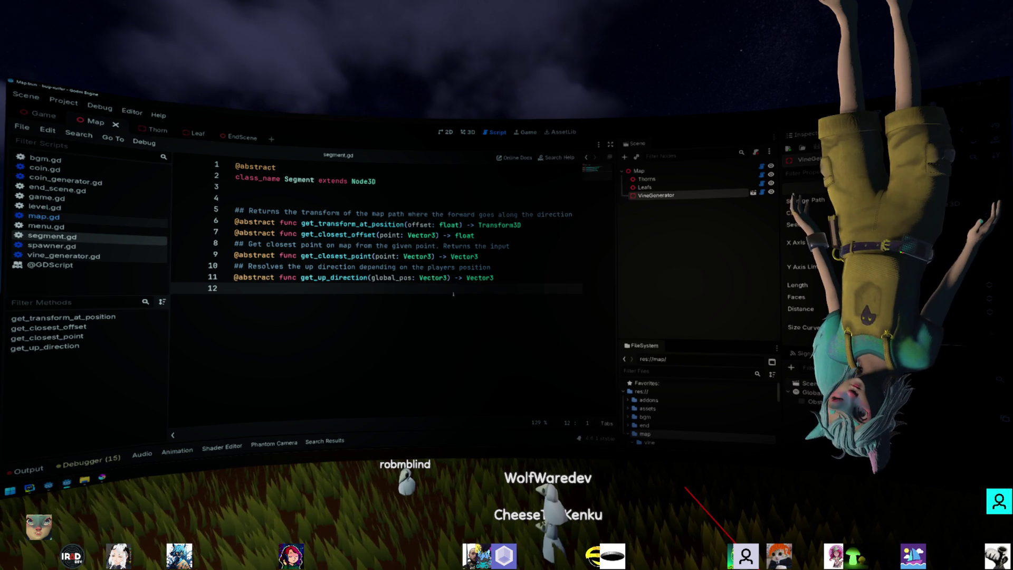
Insert an empty line 13 below line 12 in segment.gd and return to the Krita sketch
key("Return")
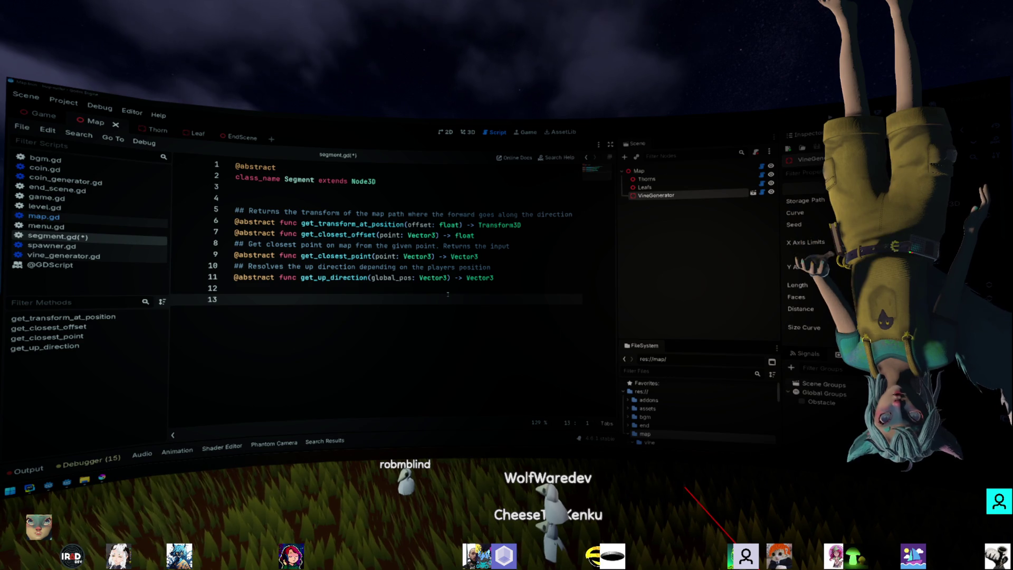
key("alt+Tab")
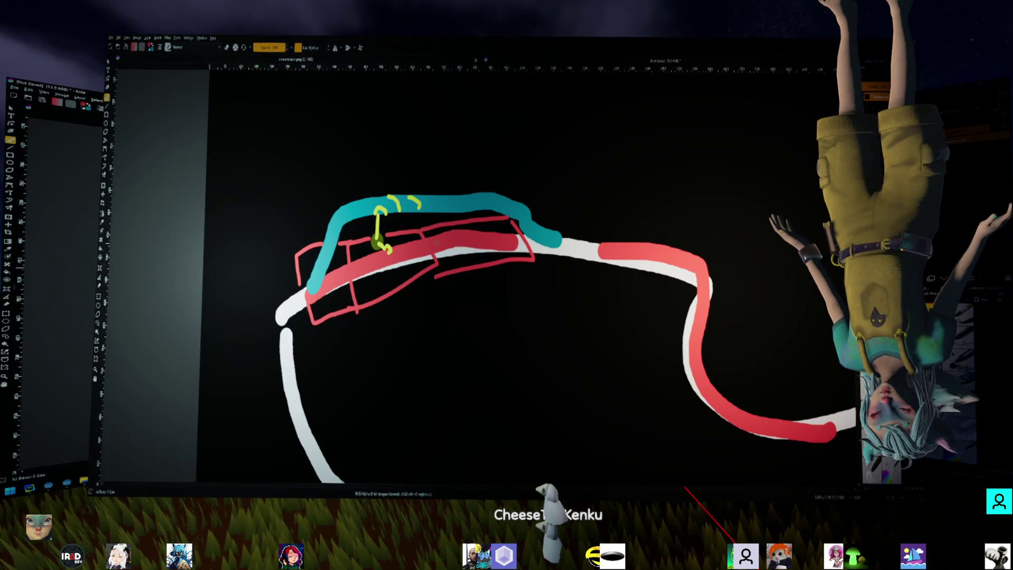
Undo the stray red strokes, pick yellow-green from the canvas and brush a second up-arrow
mouse_move(523, 167)
left_mouse_down()
mouse_move(407, 238)
mouse_move(441, 199)
left_mouse_up()
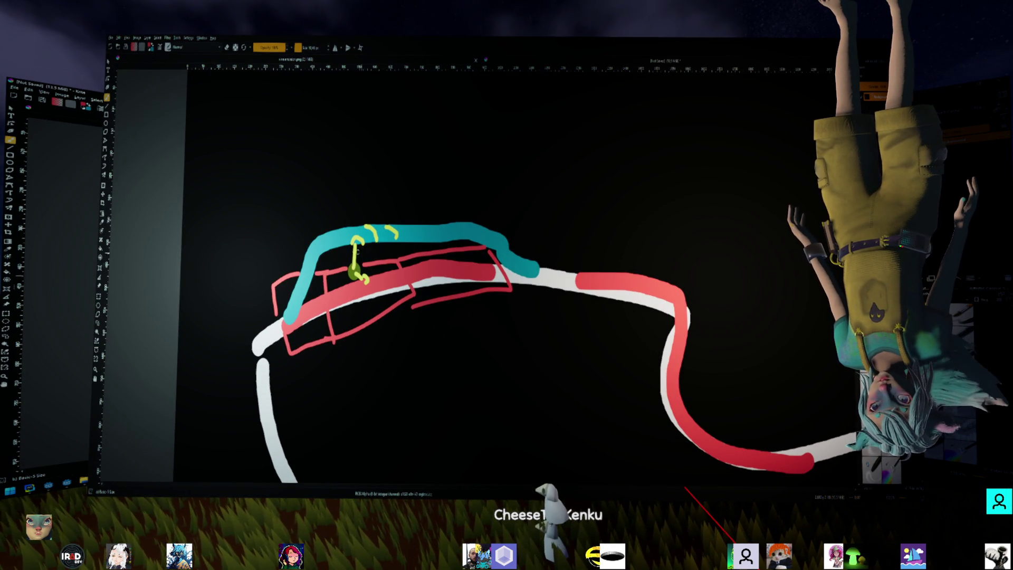
mouse_move(363, 242)
left_mouse_down()
mouse_move(388, 259)
mouse_move(386, 273)
left_mouse_up()
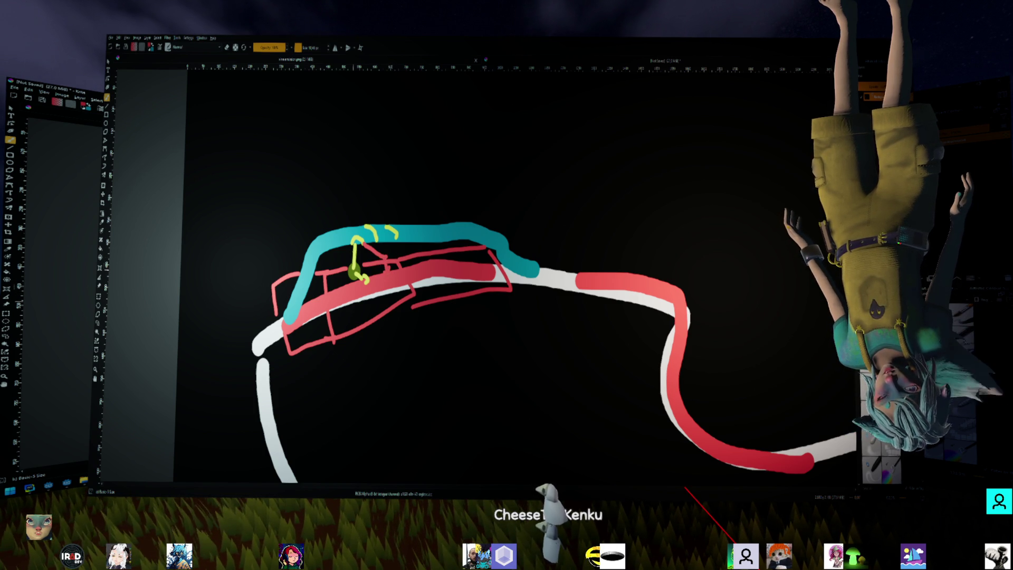
key("ctrl+z")
key("ctrl+z")
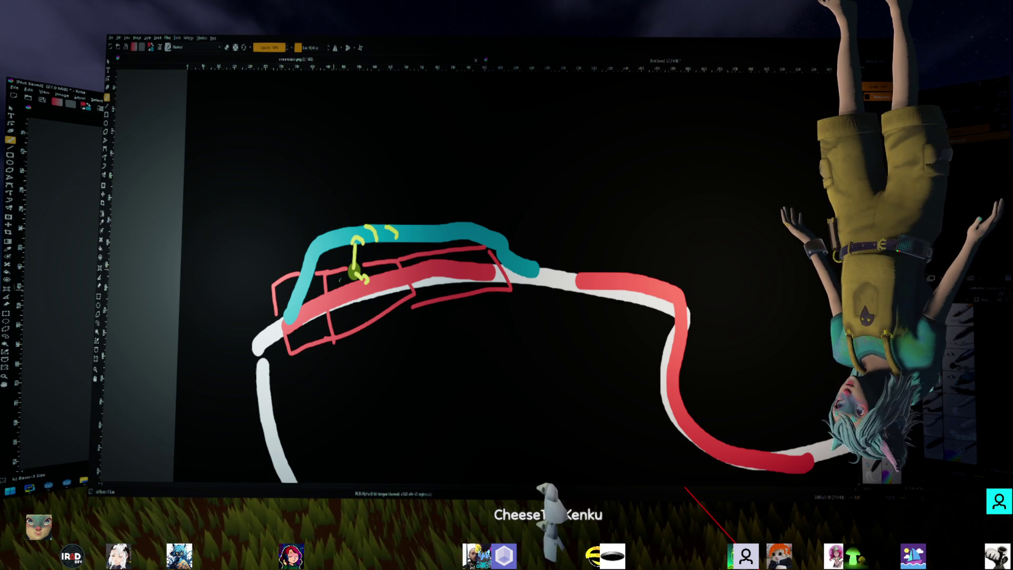
left_click(367, 276, "ctrl")
mouse_move(397, 237)
left_mouse_down()
mouse_move(417, 272)
mouse_move(410, 237)
mouse_move(415, 251)
left_mouse_up()
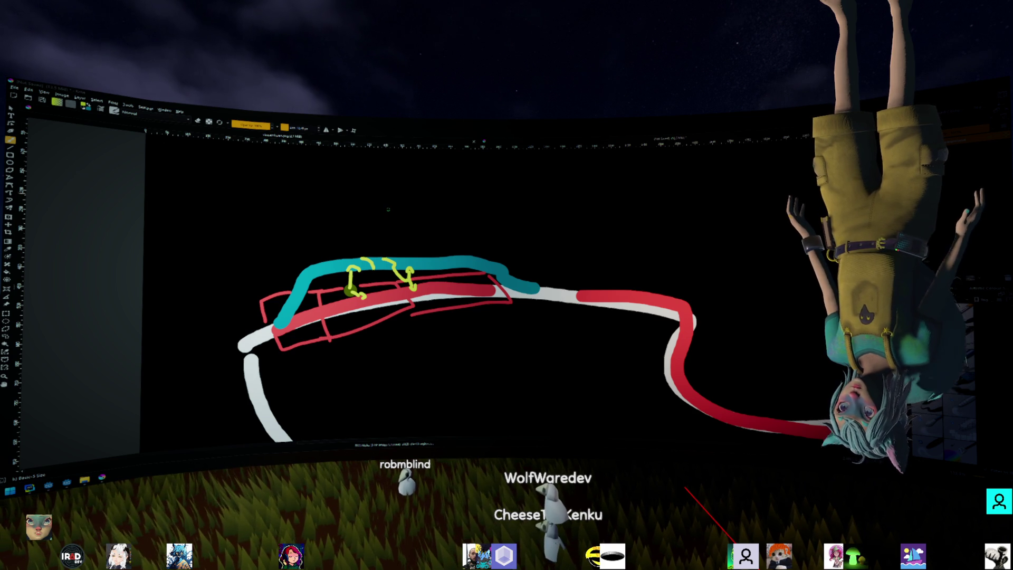
Draw a yellow-green horizontal line above the track with an upward arrow through it
left_click_drag(433, 197, 477, 196)
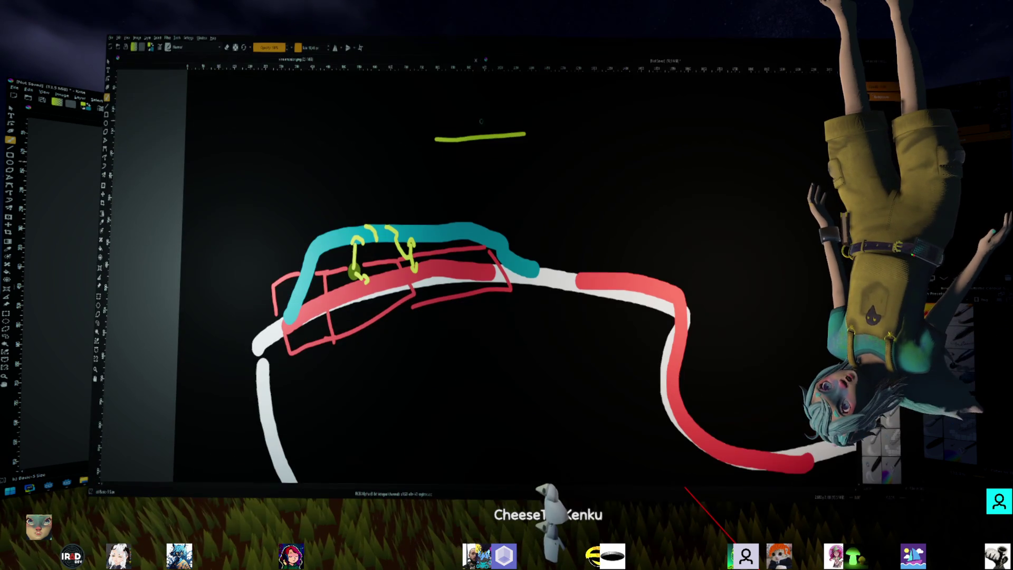
mouse_move(478, 136)
left_mouse_down()
mouse_move(481, 109)
mouse_move(476, 167)
mouse_move(479, 157)
left_mouse_up()
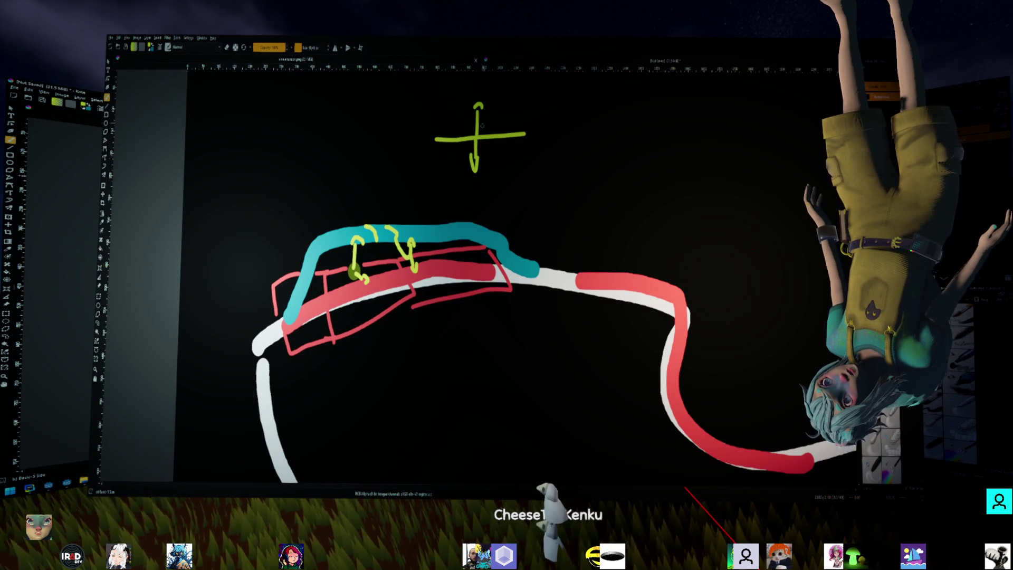
left_click_drag(472, 110, 478, 100)
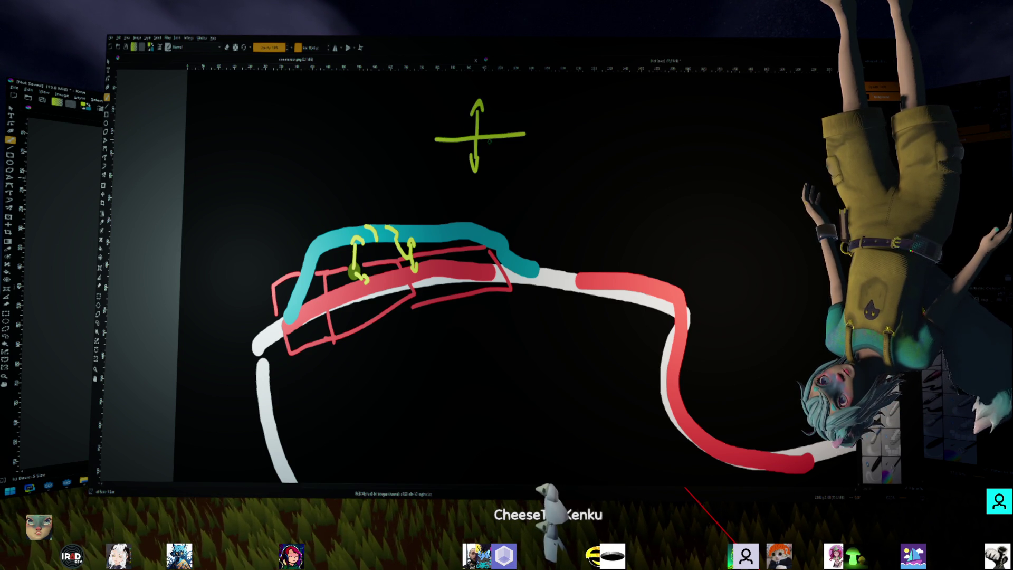
Add a small figure by the arrow, two more horizontal lines, and a vertical stroke joining all three
scroll(490, 142, "up", 2)
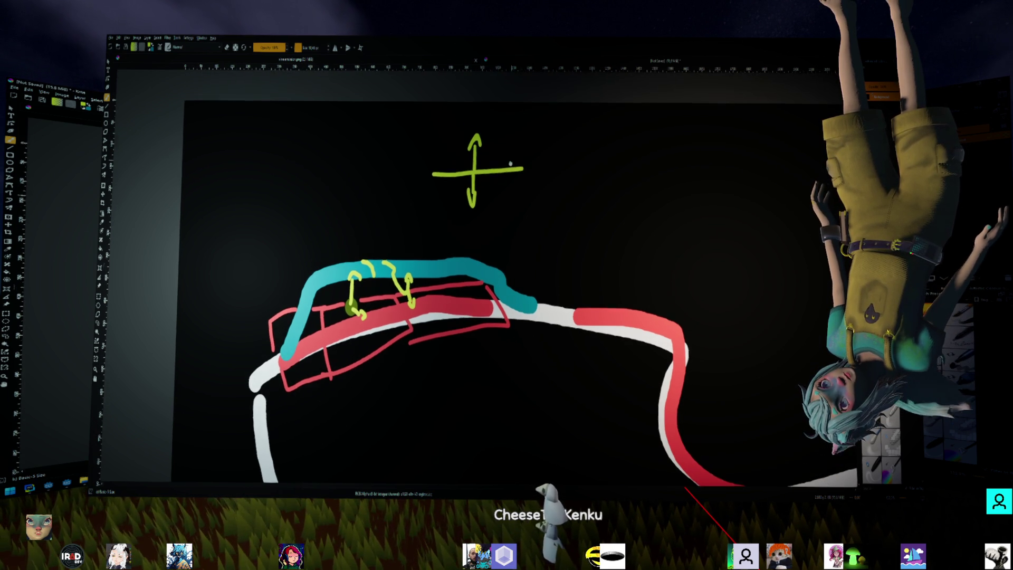
mouse_move(450, 154)
left_mouse_down()
mouse_move(457, 160)
mouse_move(453, 112)
mouse_move(459, 121)
left_mouse_up()
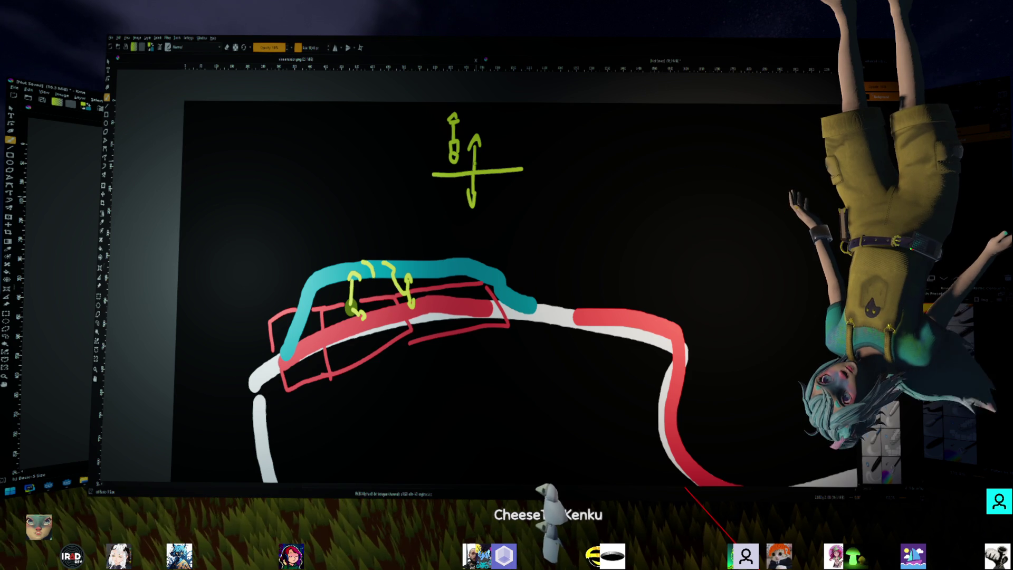
left_click_drag(414, 123, 551, 125)
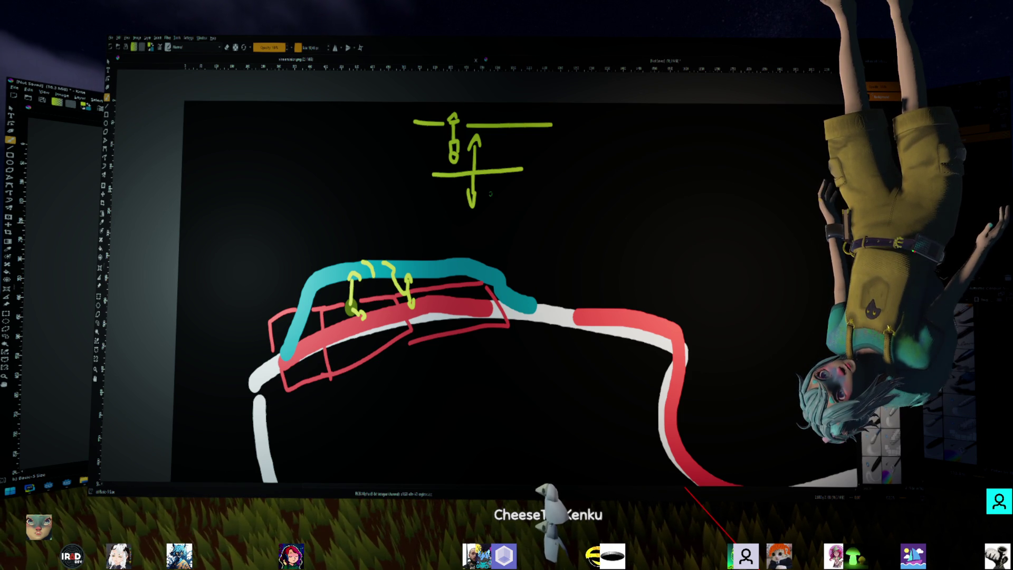
left_click_drag(417, 225, 533, 226)
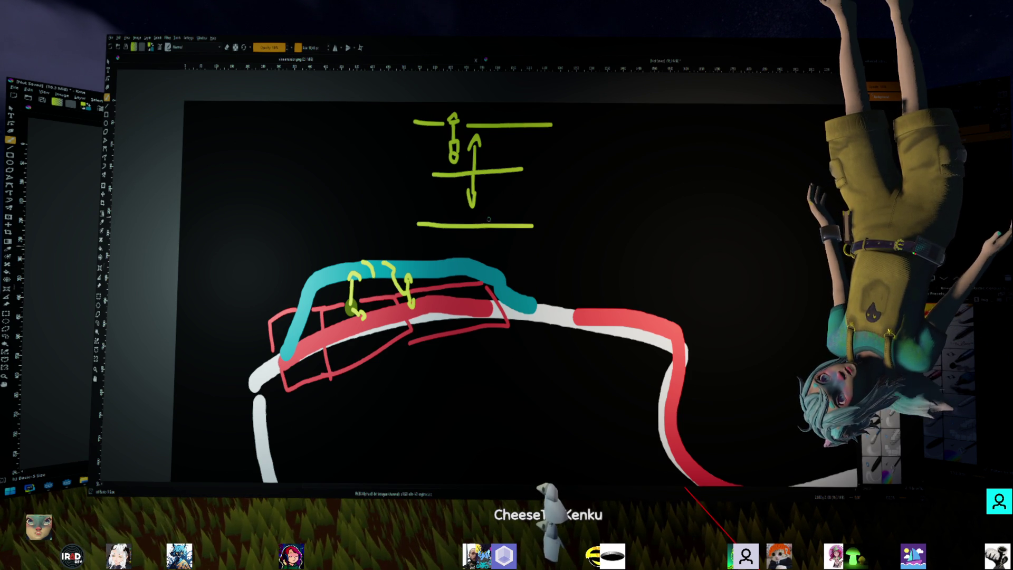
left_click_drag(496, 227, 494, 126)
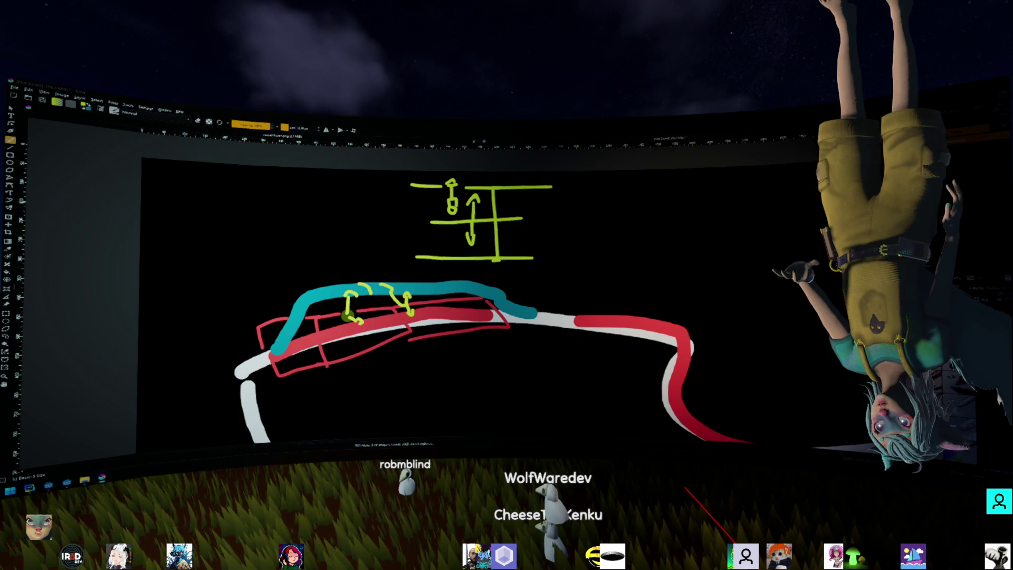
Return to Godot's 3D view and frame the VineGenerator
key("alt+Tab")
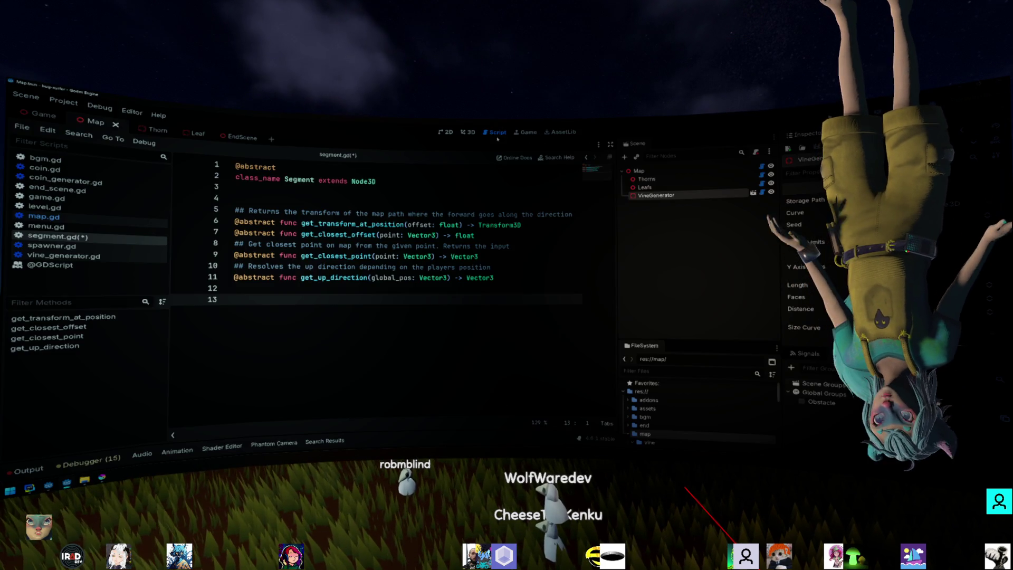
left_click(463, 133)
key("f")
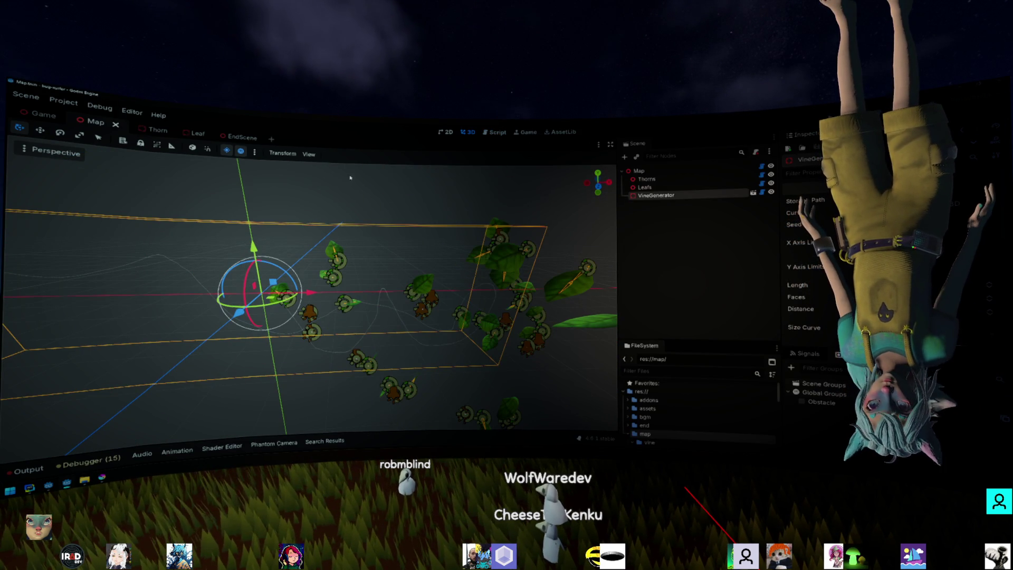
Open the Game scene and select its Game root node
left_click(48, 116)
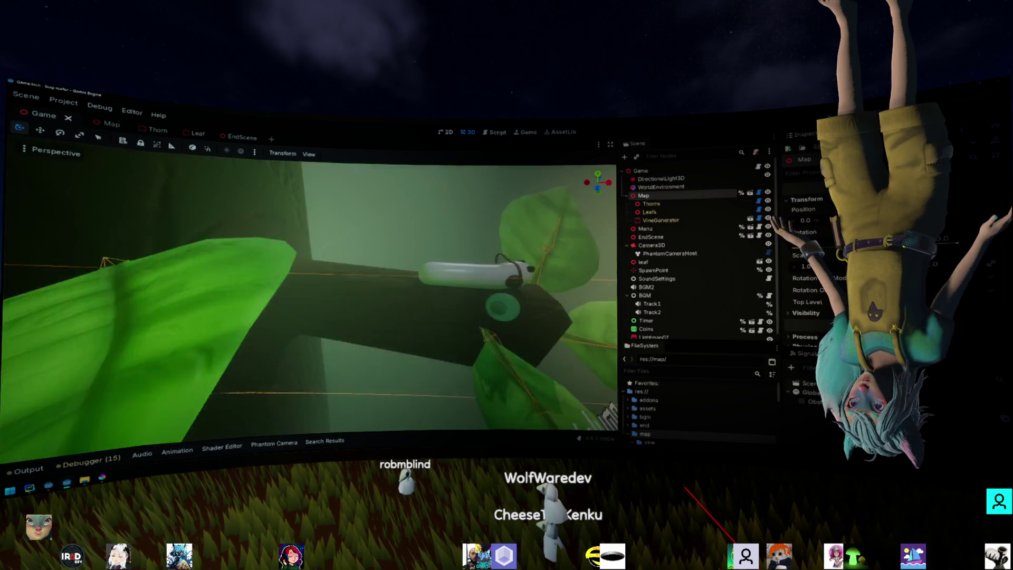
scroll(311, 295, "down", 5)
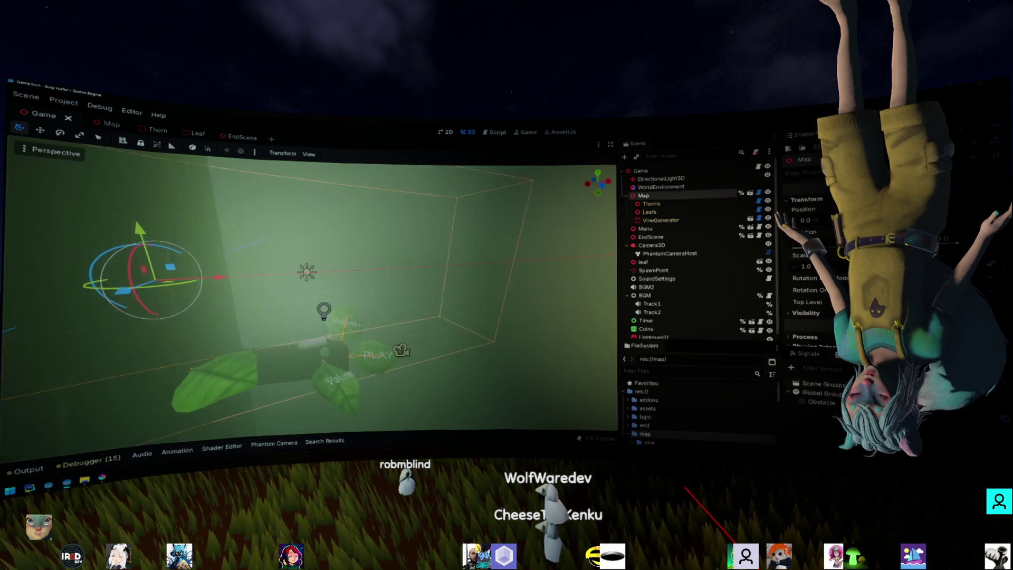
scroll(311, 296, "up", 5)
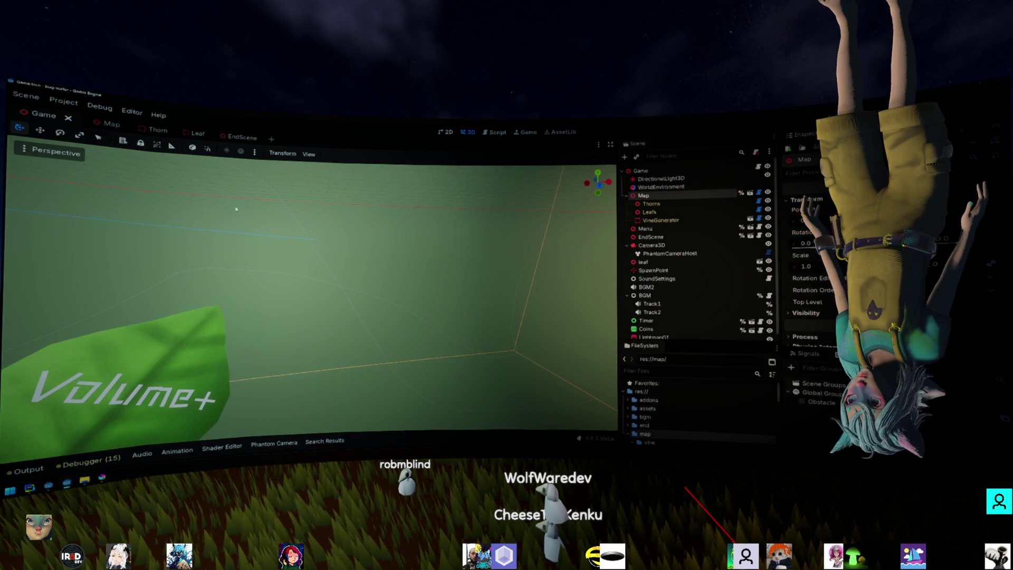
scroll(236, 209, "down", 3)
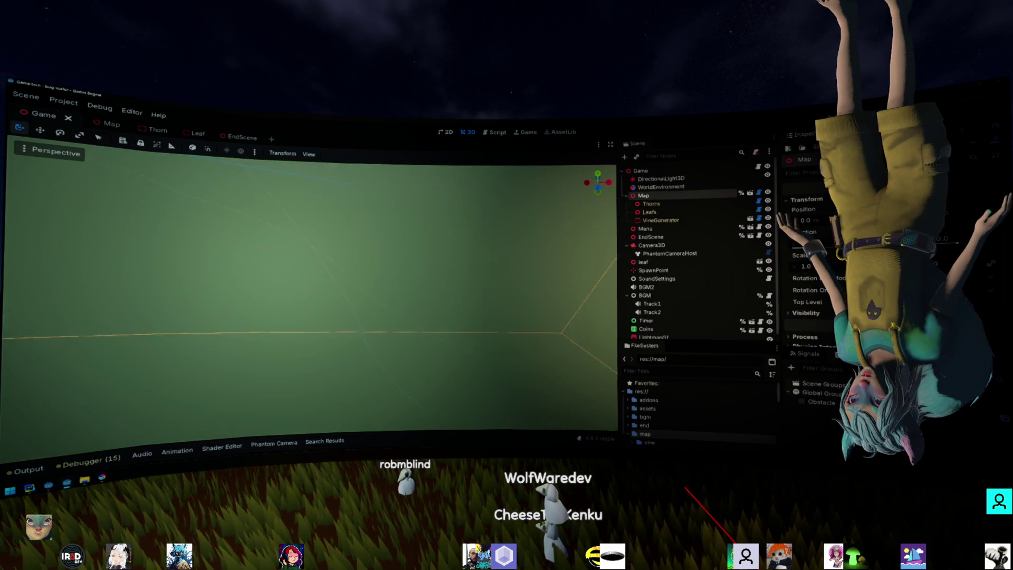
scroll(420, 313, "down", 3)
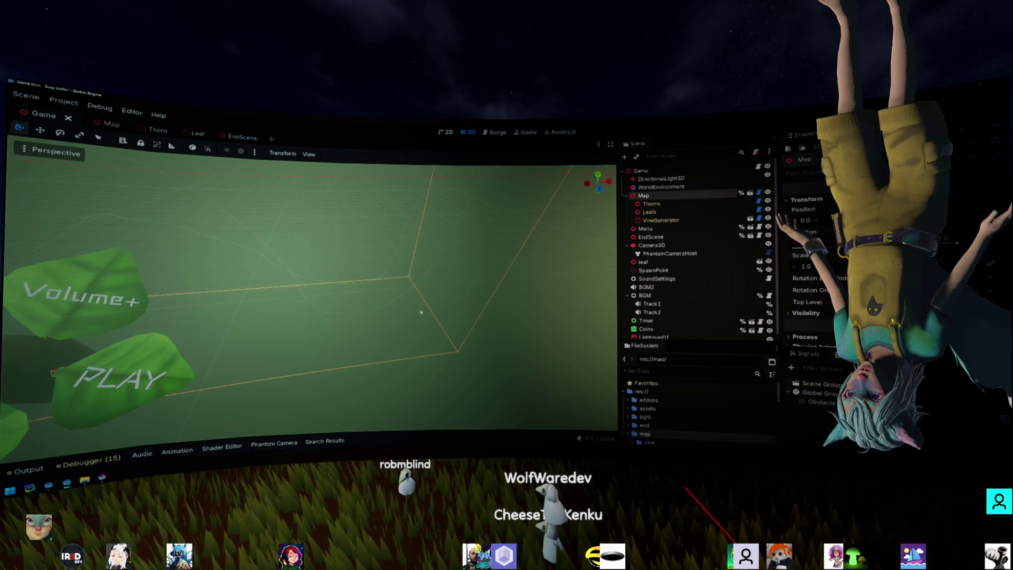
left_click(659, 179)
left_click(645, 172)
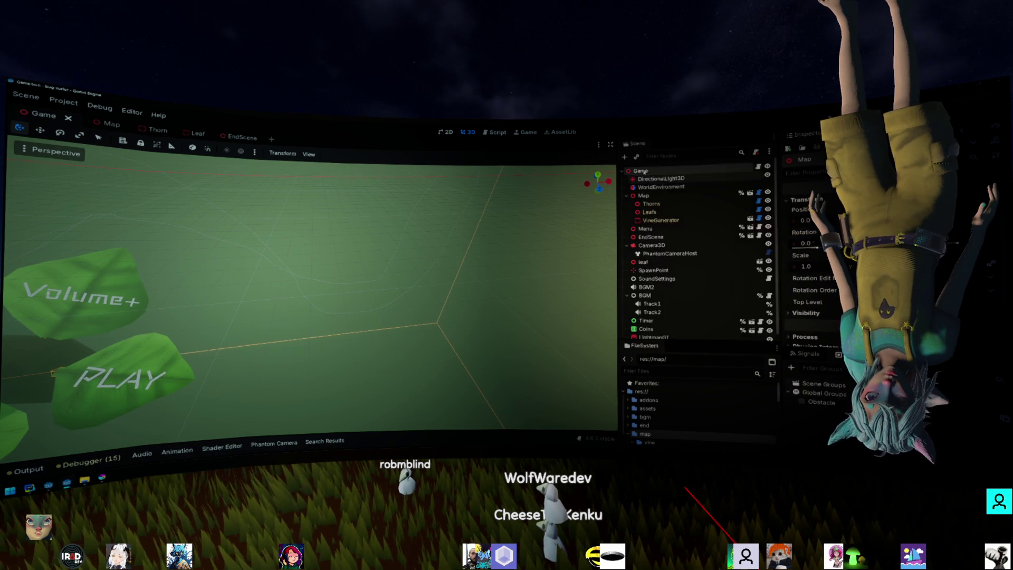
Add a MeshInstance3D child node under Game, found by searching 'inst'
right_click(645, 172)
left_click(673, 190)
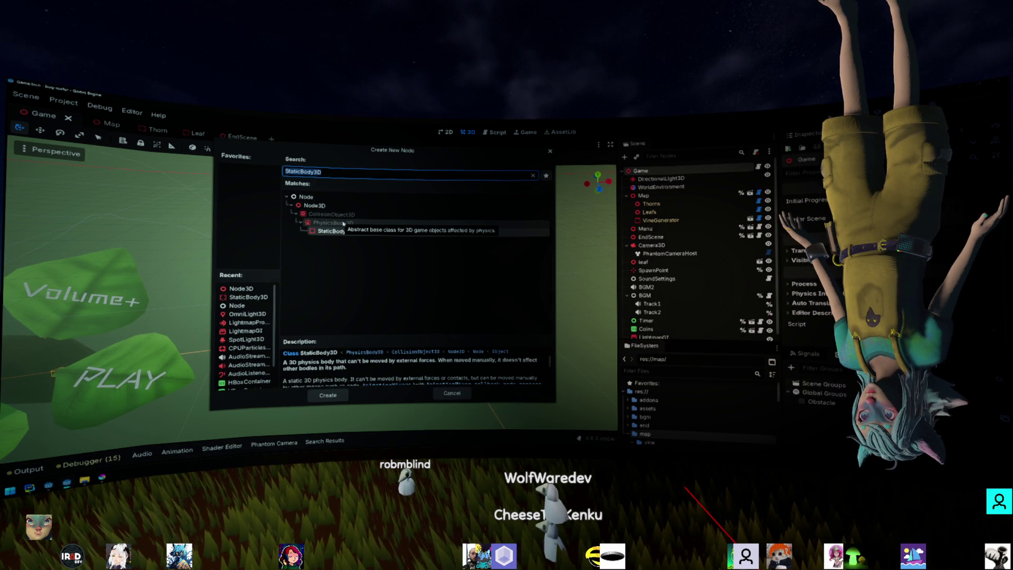
type("inst")
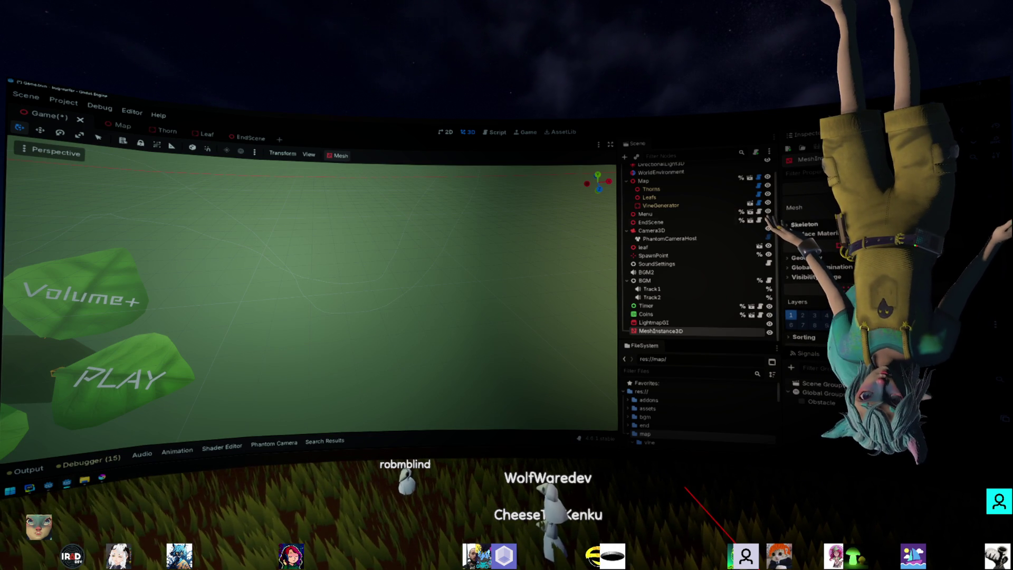
scroll(364, 320, "down", 10)
scroll(363, 319, "up", 5)
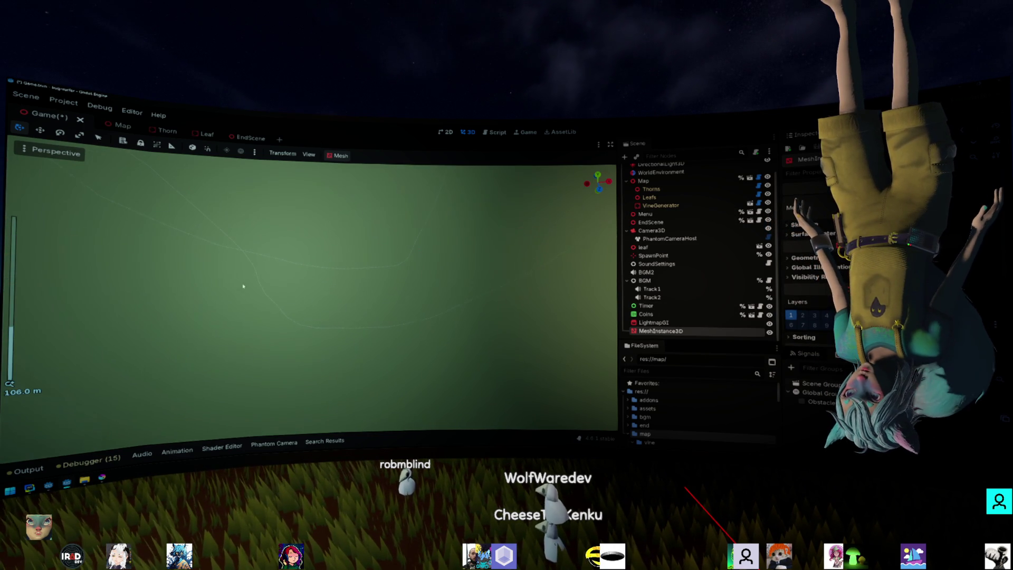
Select the new MeshInstance3D and focus the 3D viewport on it
left_click_drag(165, 285, 339, 296)
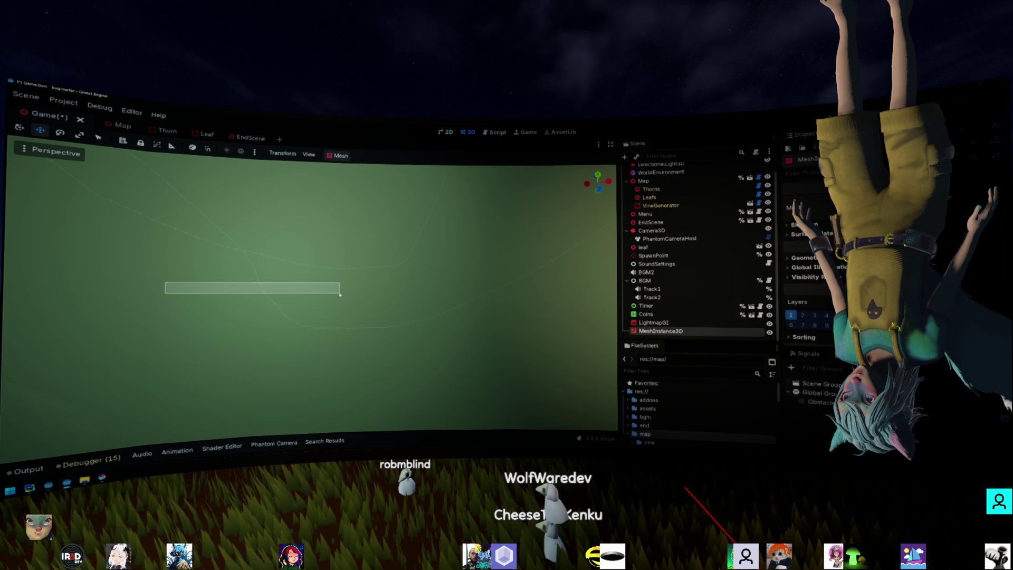
scroll(281, 296, "down", 3)
scroll(281, 296, "up", 10)
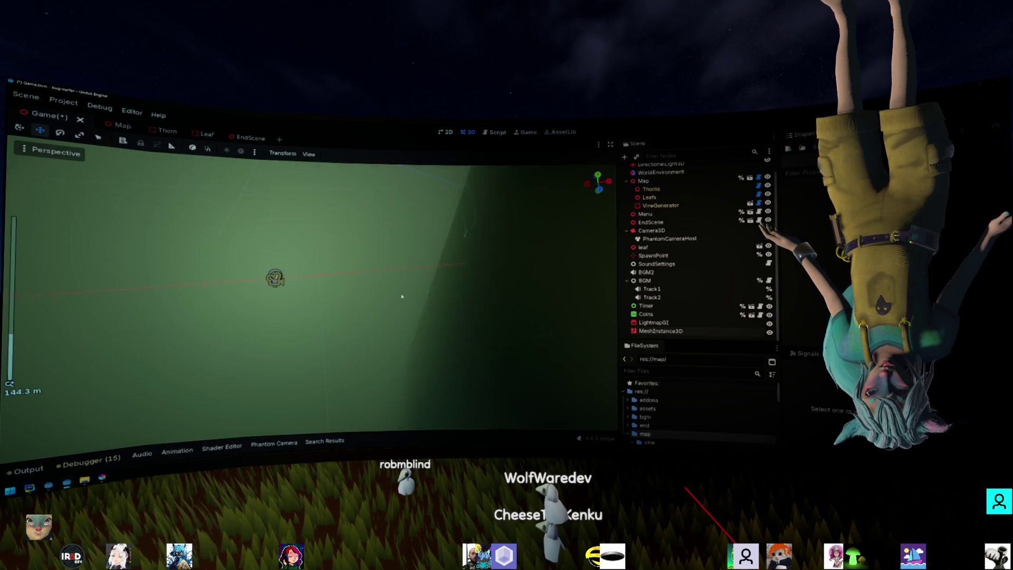
double_click(656, 330)
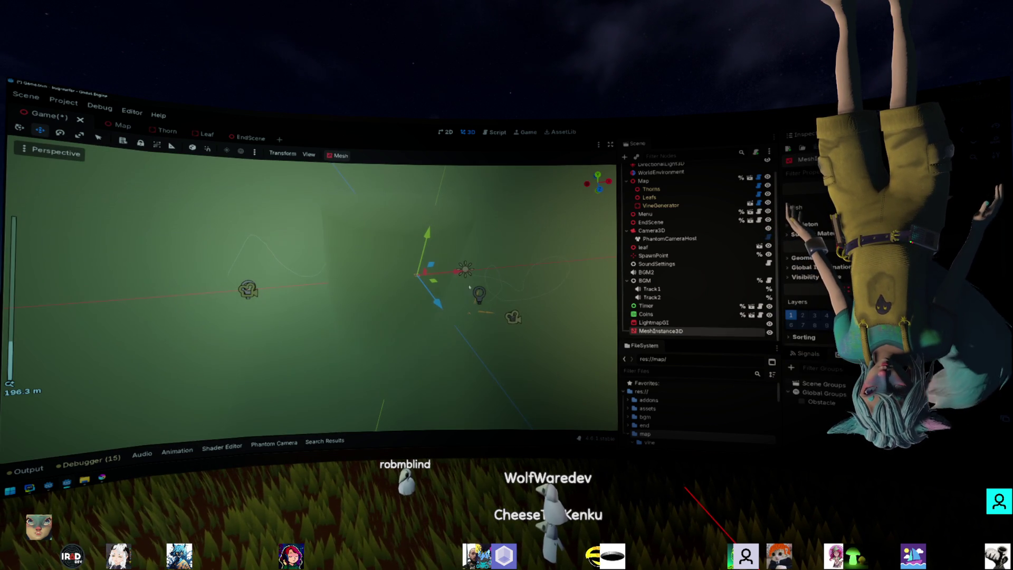
mouse_move(444, 287)
left_mouse_down()
mouse_move(474, 273)
mouse_move(459, 320)
left_mouse_up()
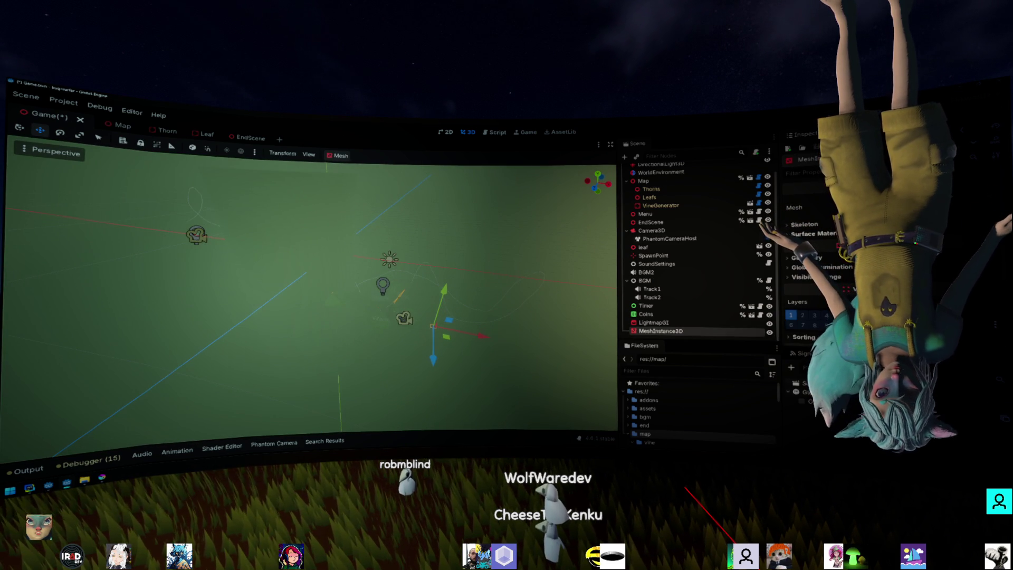
Assign a New PlaneMesh in the Inspector, then drag the X arrow to move the plane about 10.5 units
left_click(794, 207)
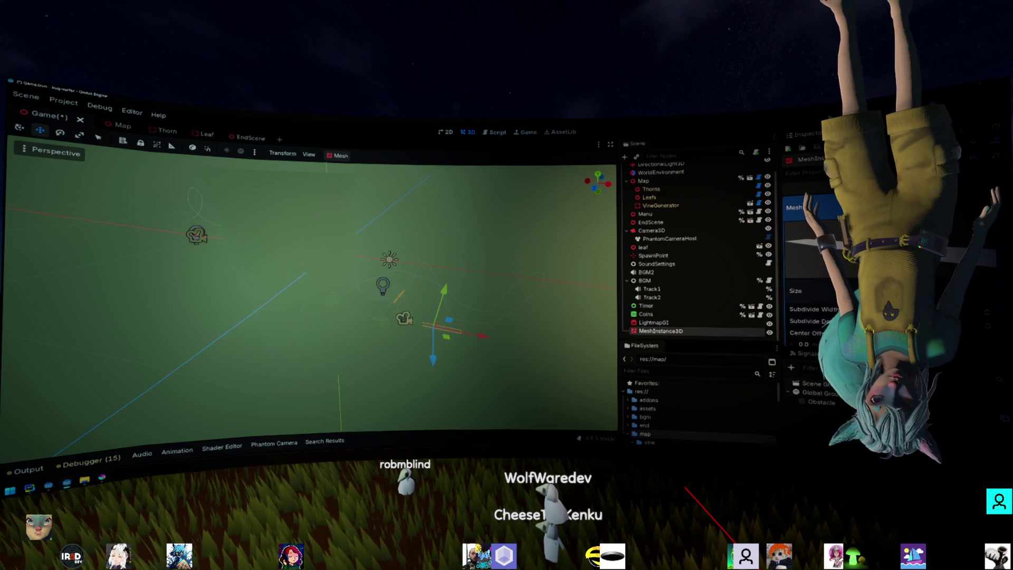
scroll(541, 314, "up", 2)
mouse_move(541, 313)
left_mouse_down()
mouse_move(470, 290)
mouse_move(470, 301)
mouse_move(393, 319)
mouse_move(346, 298)
mouse_move(363, 283)
mouse_move(430, 314)
left_mouse_up()
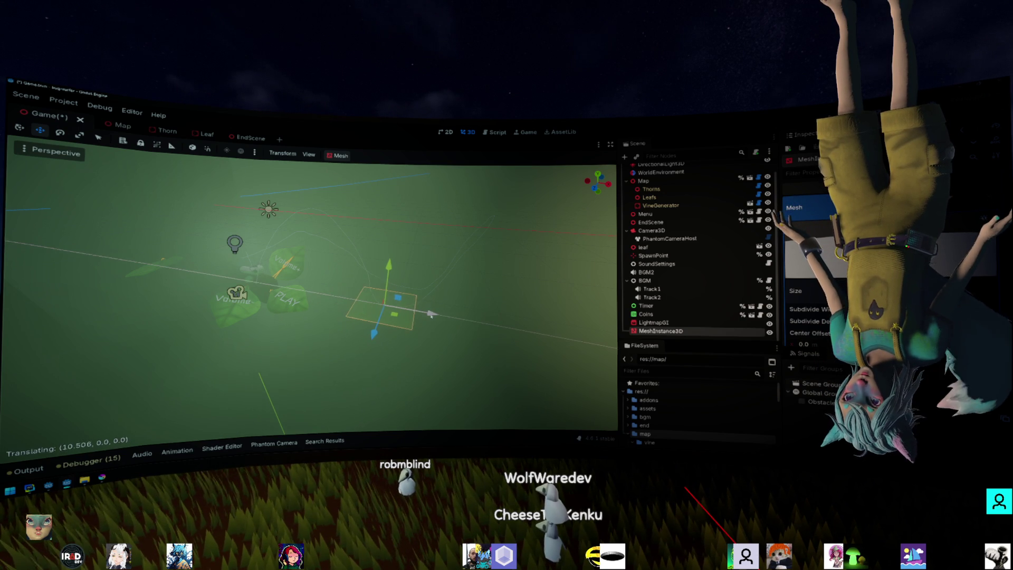
scroll(391, 309, "up", 2)
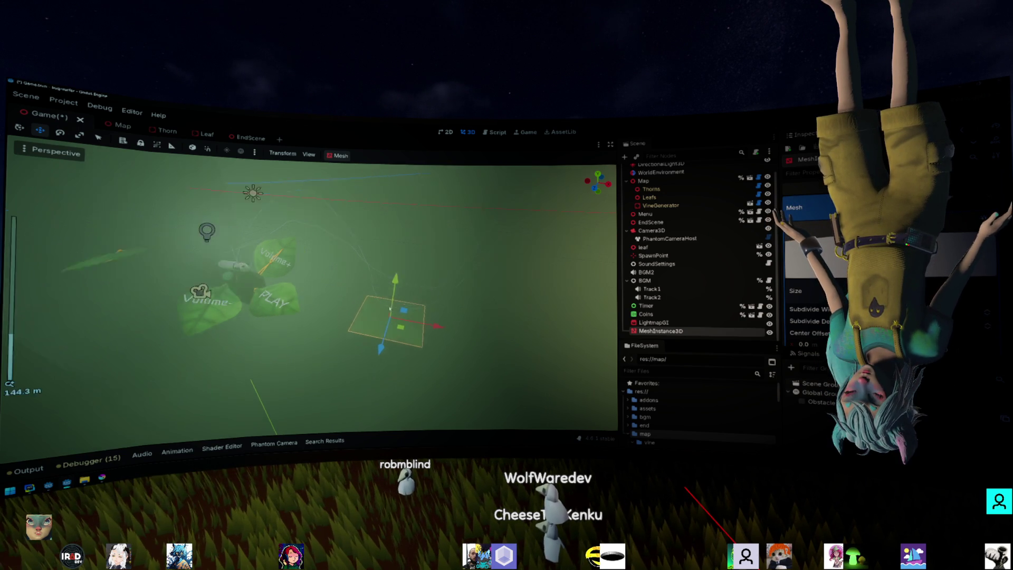
scroll(390, 308, "up", 5)
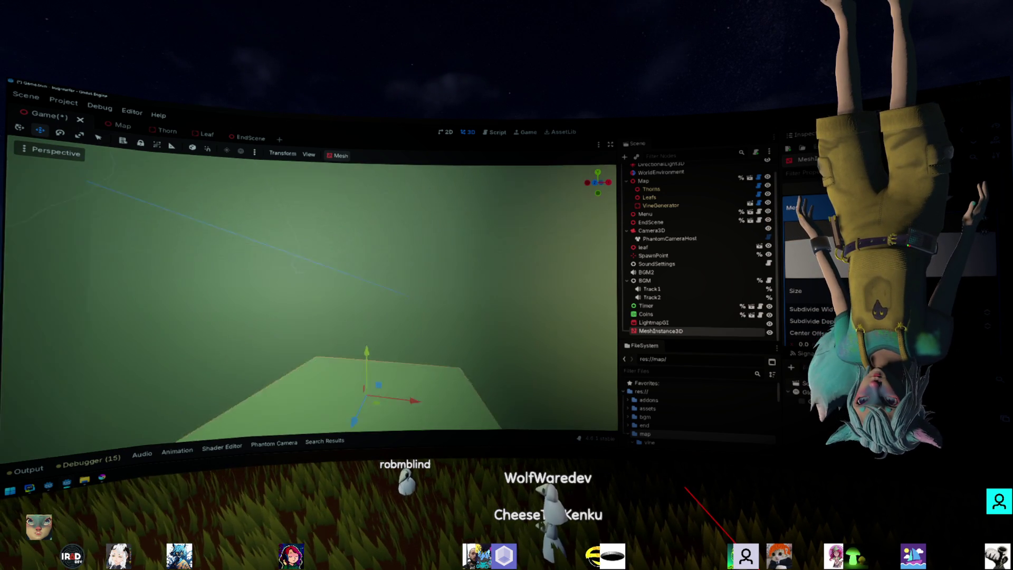
scroll(351, 295, "down", 3)
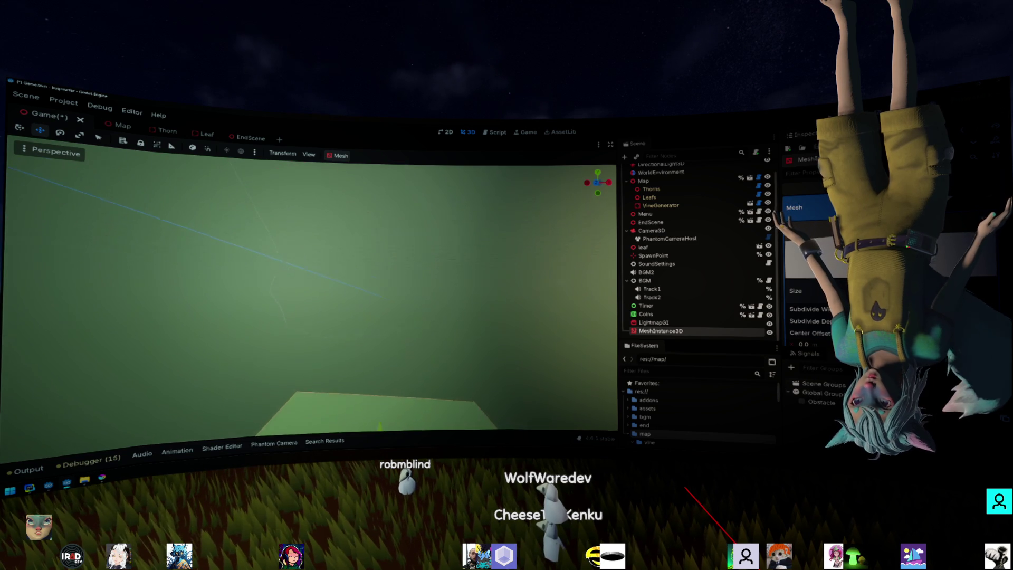
scroll(327, 276, "down", 3)
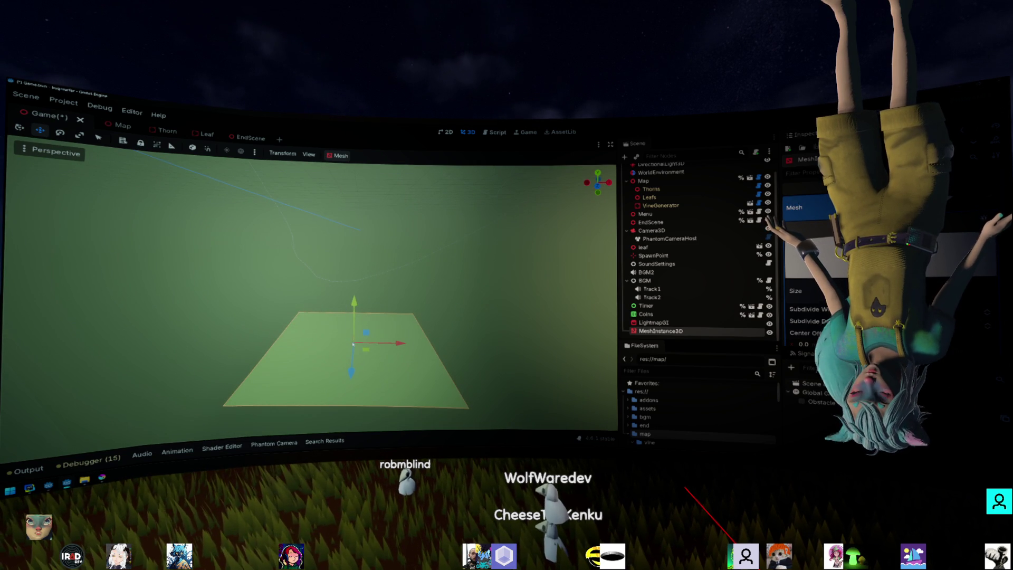
scroll(353, 327, "up", 3)
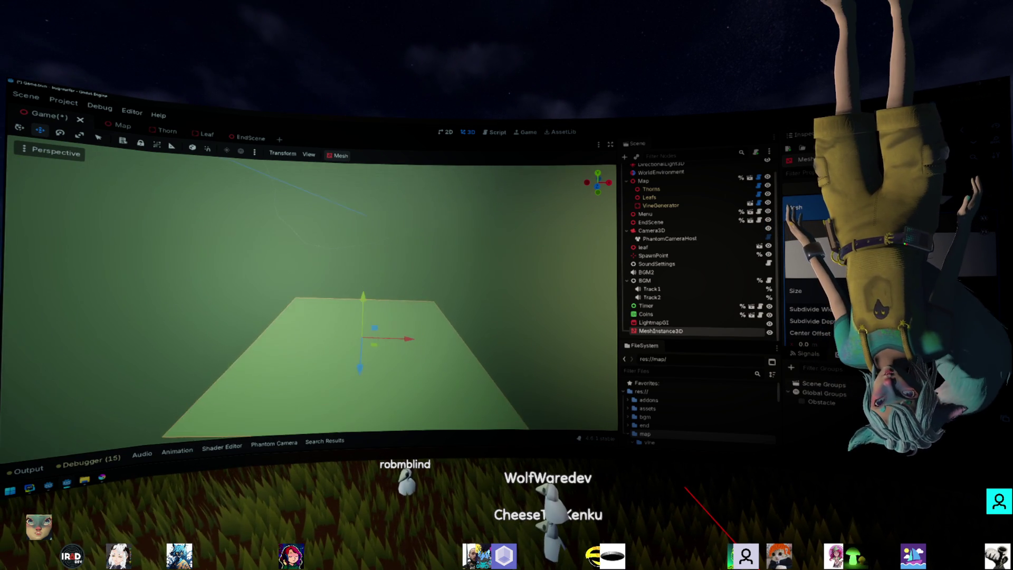
scroll(387, 326, "down", 2)
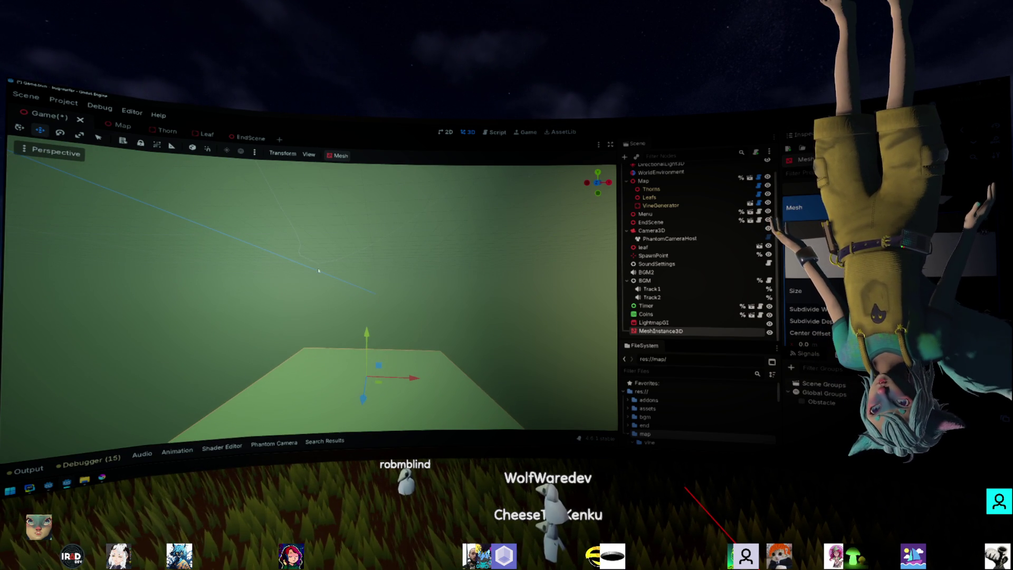